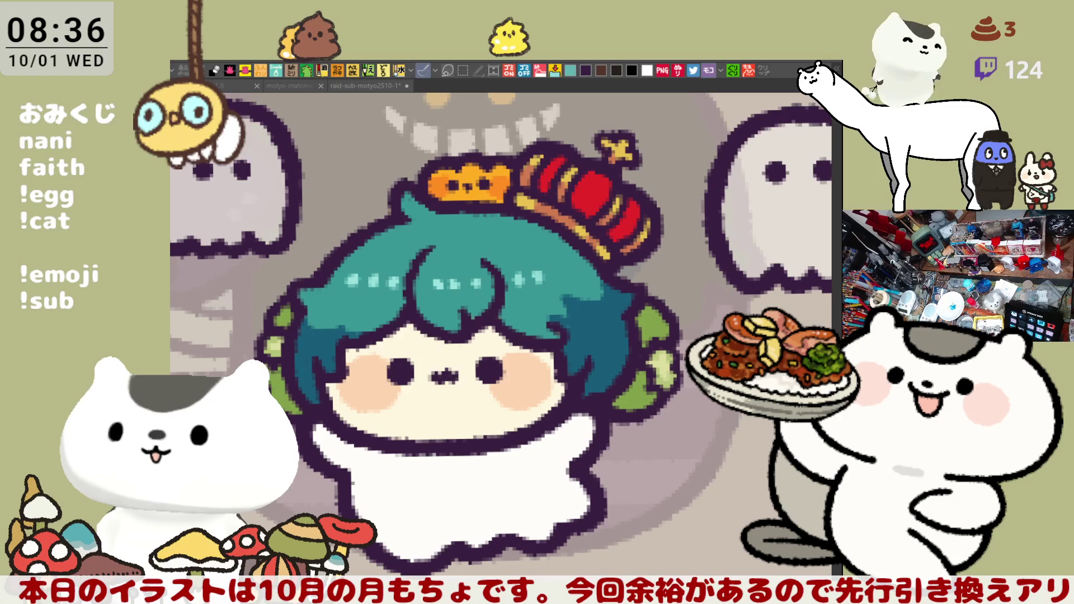
# Step: Pan across the sheet from the character to the neighbouring ghost cells
pyautogui.moveTo(687, 551); pyautogui.dragTo(390, 527)
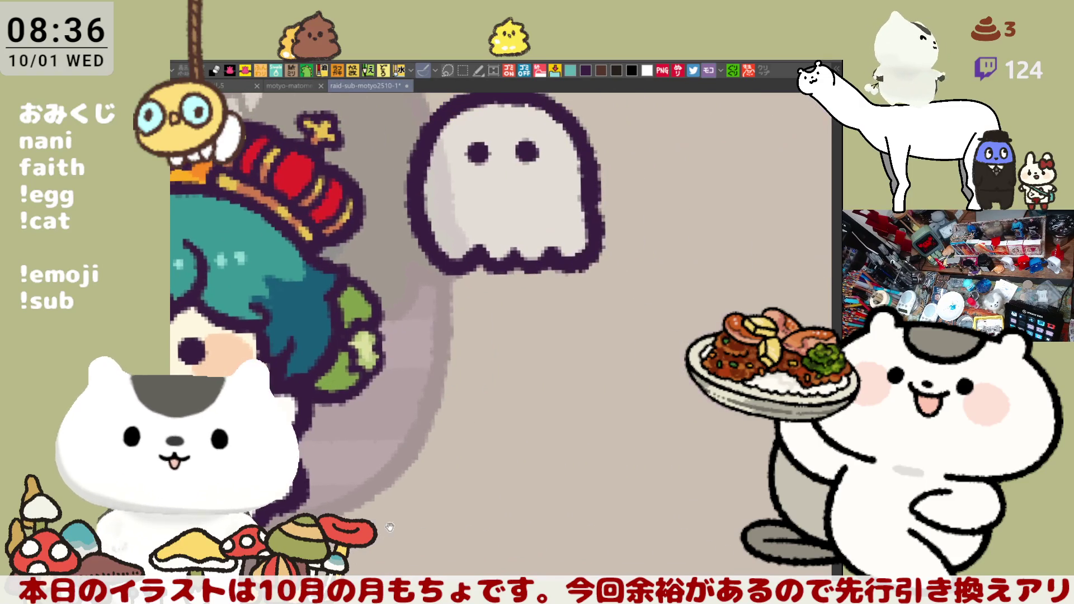
pyautogui.scroll(-5, 364, 503)
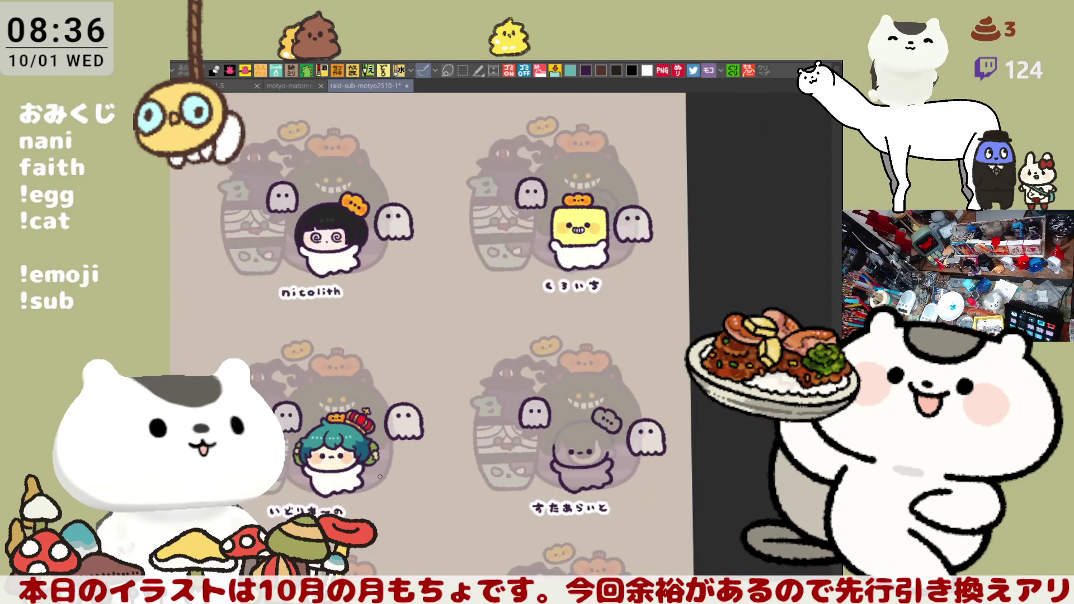
pyautogui.moveTo(379, 477)
pyautogui.mouseDown()
pyautogui.moveTo(490, 448)
pyautogui.moveTo(833, 414)
pyautogui.moveTo(515, 379)
pyautogui.mouseUp()
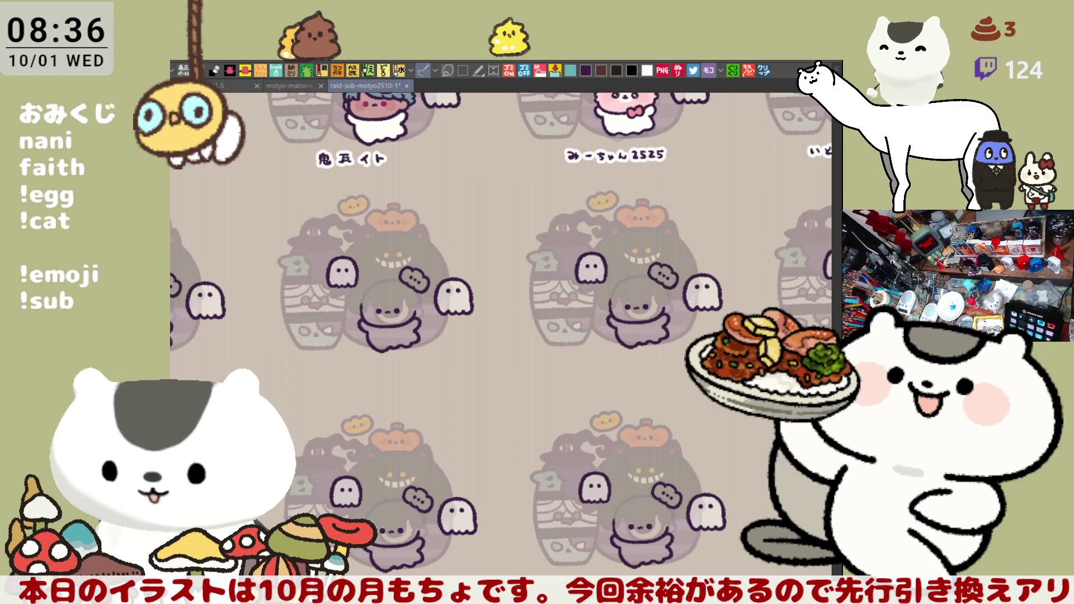
# Step: Open the copied chat screenshot as a new canvas, then return to the thank-you sheet
pyautogui.click(764, 71)
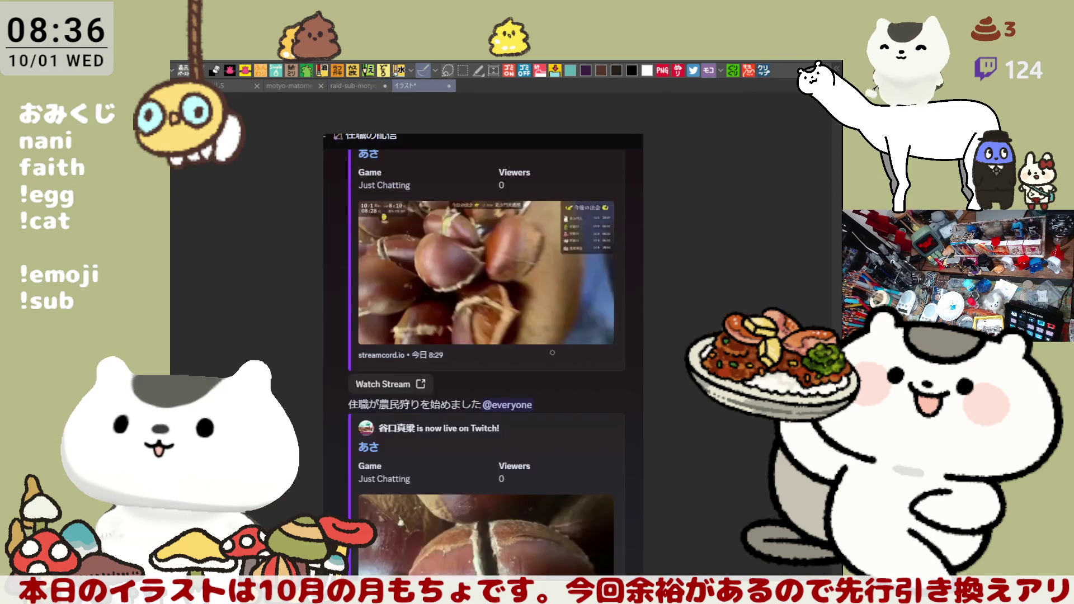
pyautogui.scroll(-3, 537, 345)
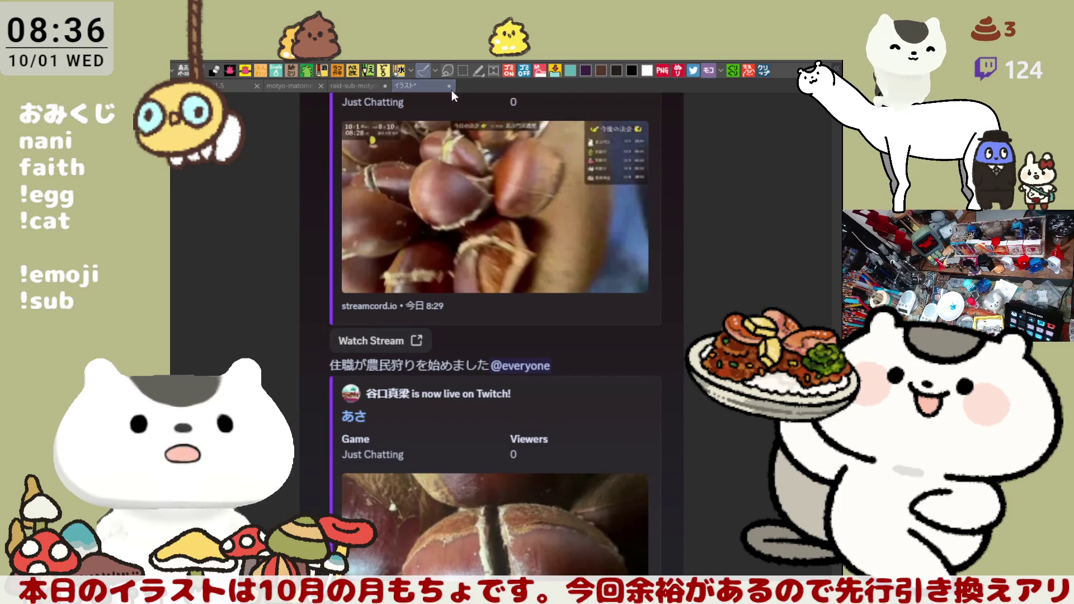
pyautogui.hotkey('ctrl', 'shift', 'Tab')
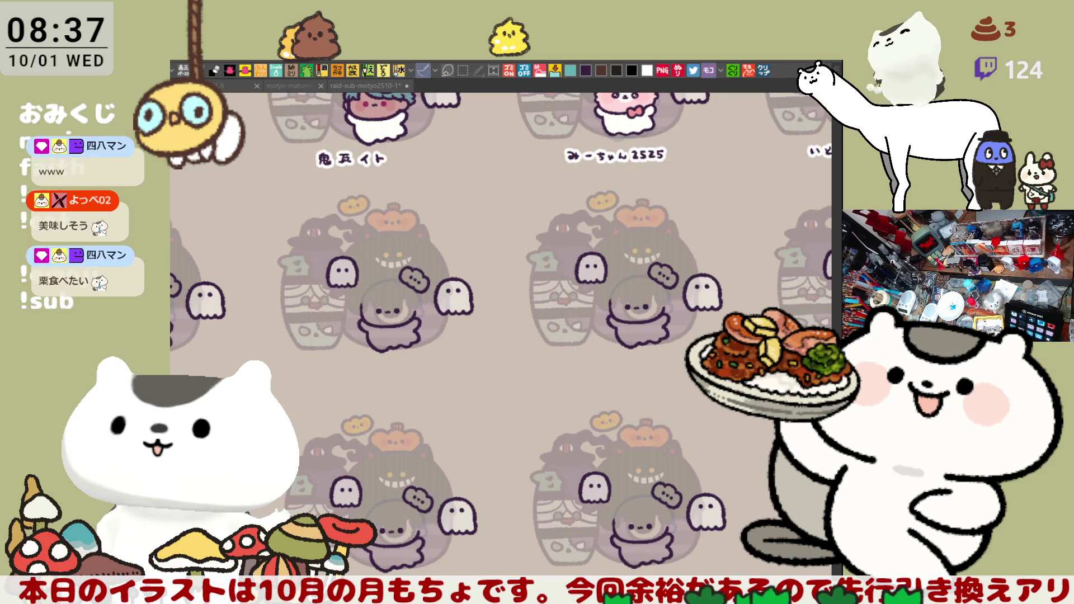
# Step: Zoom out, pan to the next row of cells, and zoom in under the next ghost tile
pyautogui.scroll(-2, 408, 372)
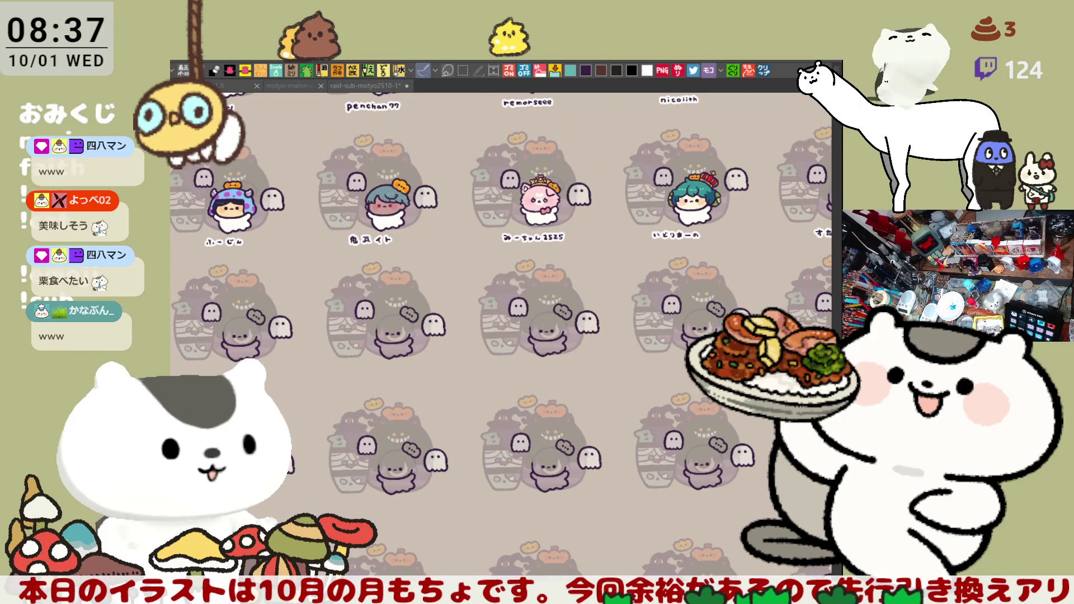
pyautogui.scroll(3, 383, 449)
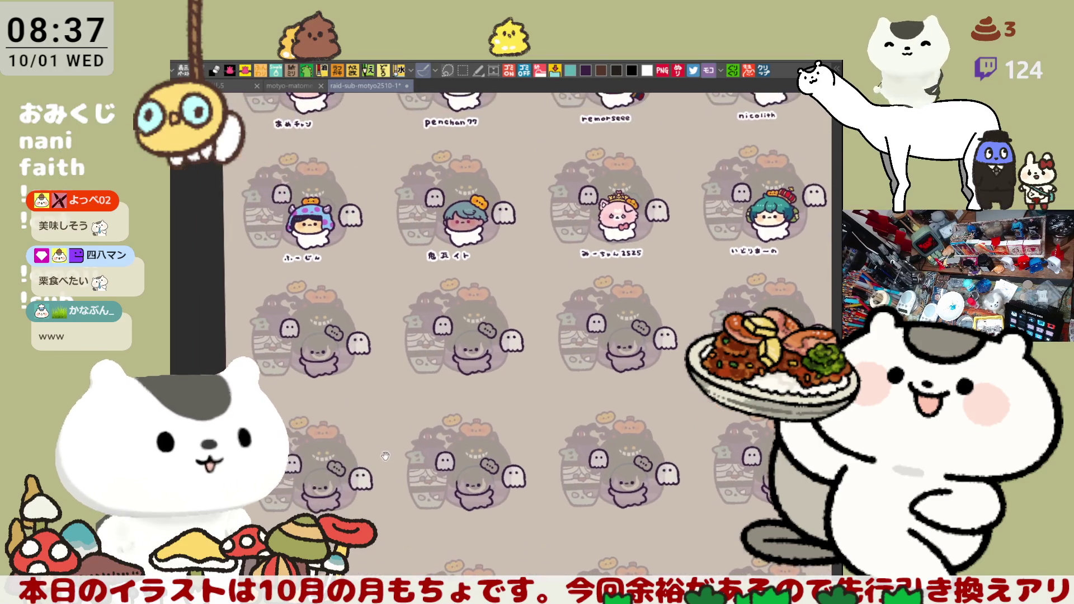
pyautogui.scroll(-2, 384, 449)
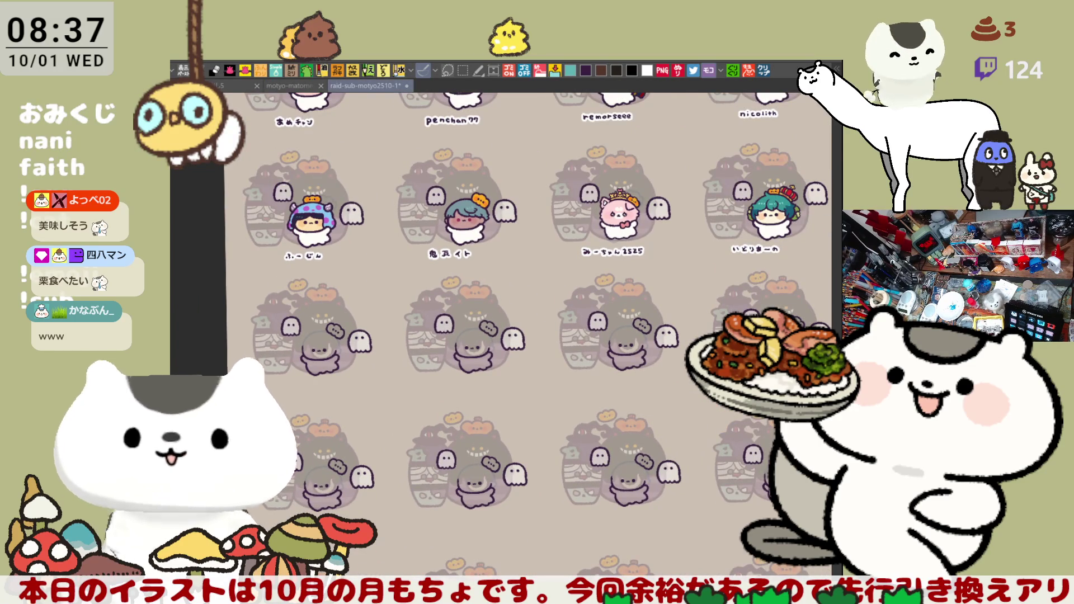
pyautogui.moveTo(747, 384); pyautogui.dragTo(559, 421)
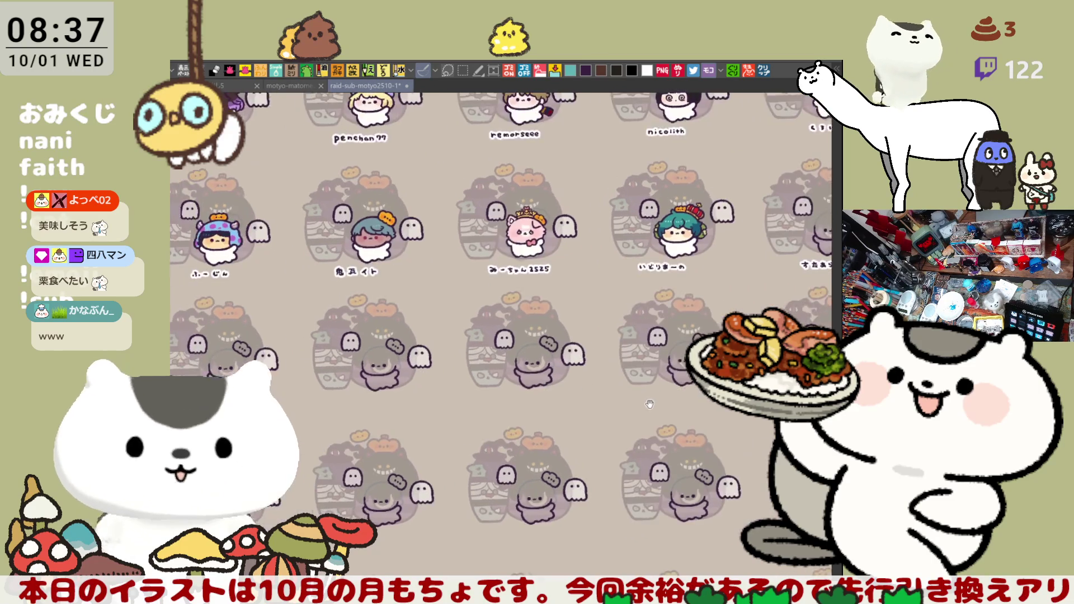
pyautogui.scroll(3, 533, 417)
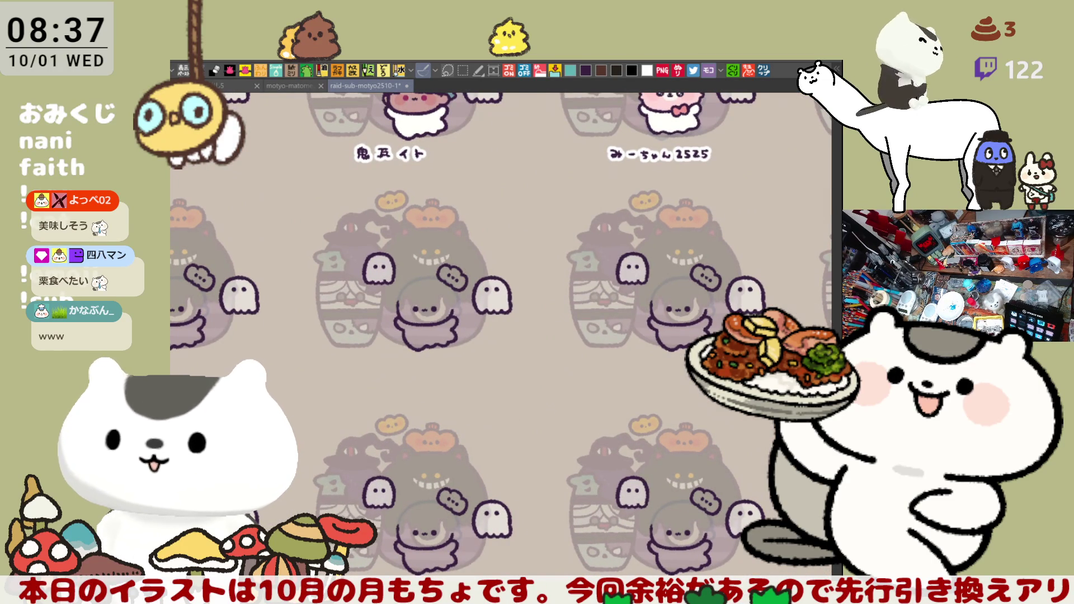
pyautogui.moveTo(560, 425)
pyautogui.mouseDown()
pyautogui.moveTo(537, 364)
pyautogui.moveTo(555, 396)
pyautogui.mouseUp()
pyautogui.scroll(2, 555, 396)
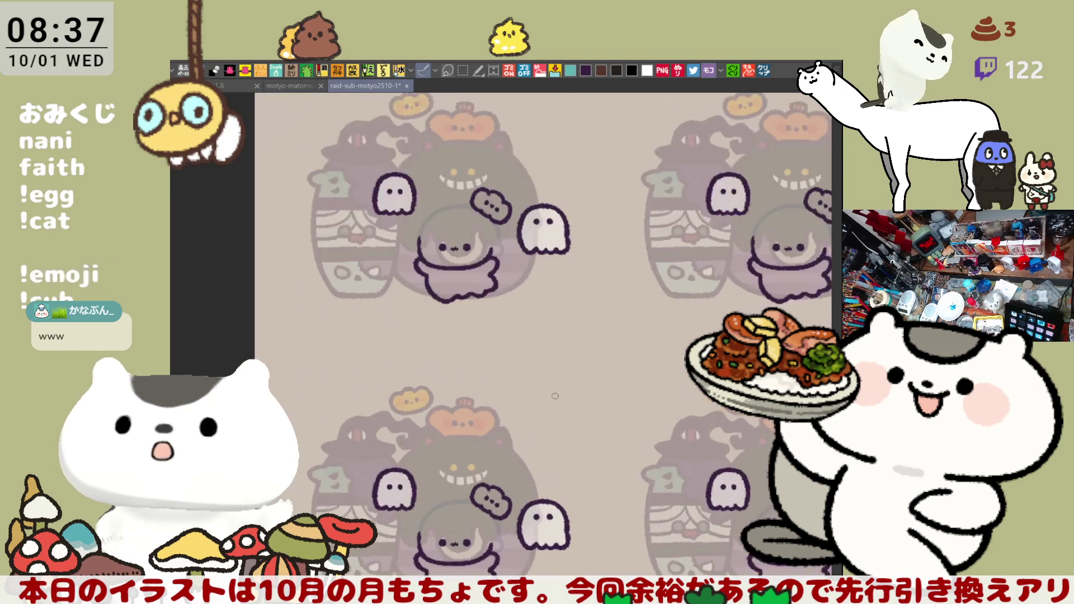
pyautogui.scroll(3, 555, 397)
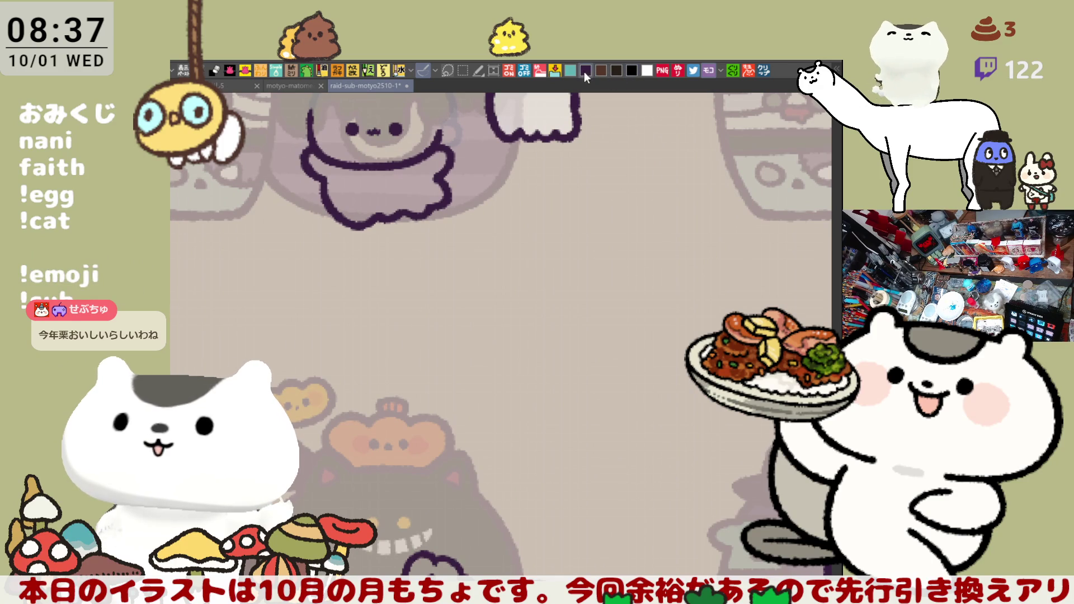
# Step: Letter the first characters of the viewer's name under the cell, erasing and redrawing miswritten strokes
pyautogui.moveTo(277, 244); pyautogui.dragTo(372, 224)
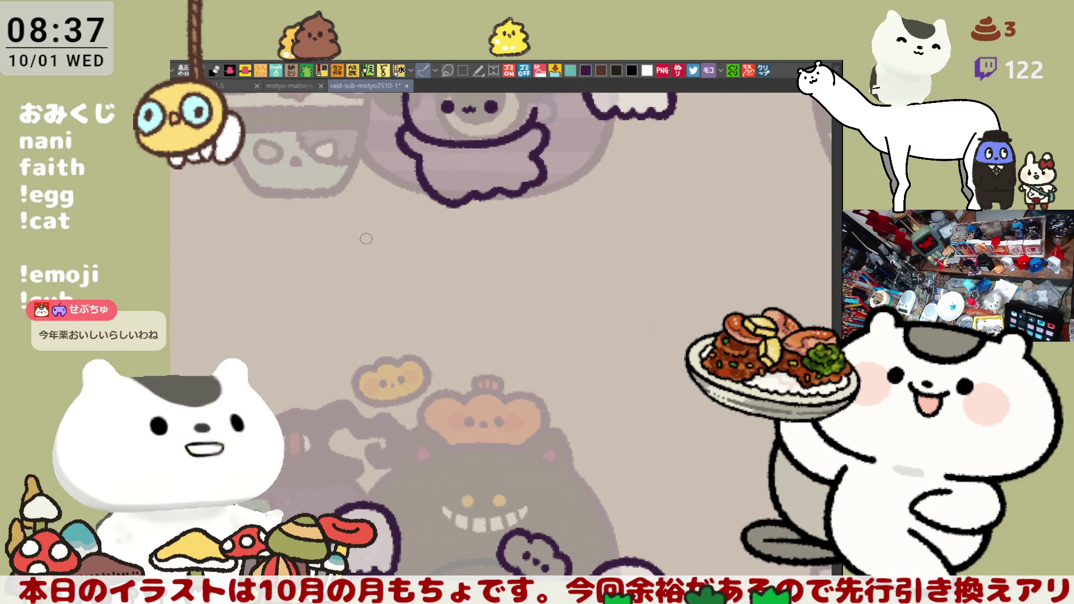
pyautogui.moveTo(364, 237); pyautogui.dragTo(388, 237)
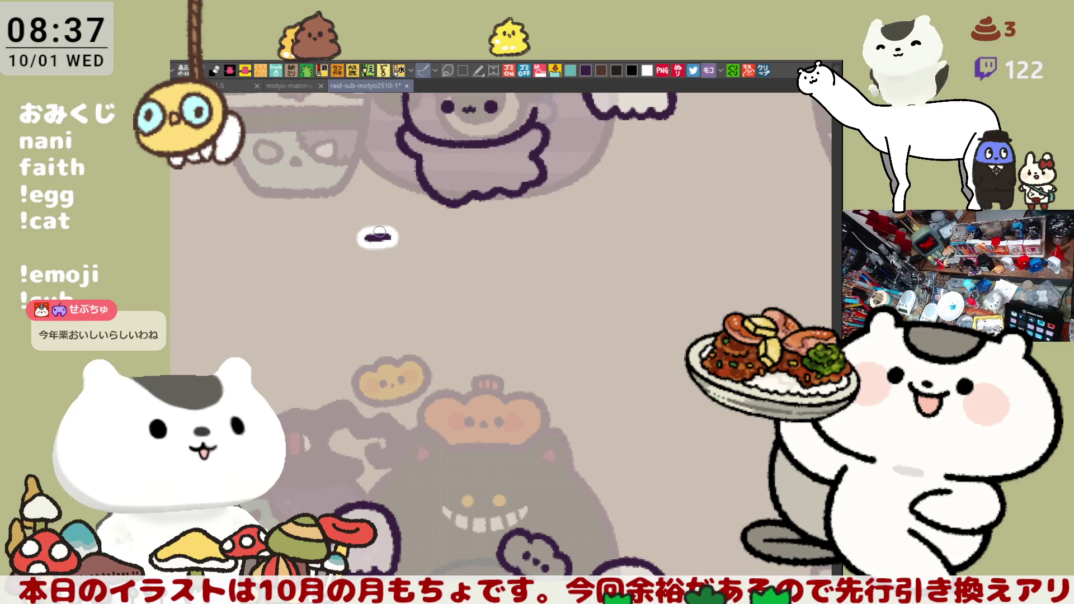
pyautogui.moveTo(380, 230)
pyautogui.mouseDown()
pyautogui.moveTo(377, 258)
pyautogui.moveTo(454, 234)
pyautogui.moveTo(445, 258)
pyautogui.moveTo(453, 239)
pyautogui.moveTo(440, 252)
pyautogui.moveTo(491, 244)
pyautogui.moveTo(494, 255)
pyautogui.mouseUp()
pyautogui.hotkey('ctrl', 'z')
pyautogui.hotkey('ctrl', 'z')
pyautogui.hscroll(-5, 475, 249)
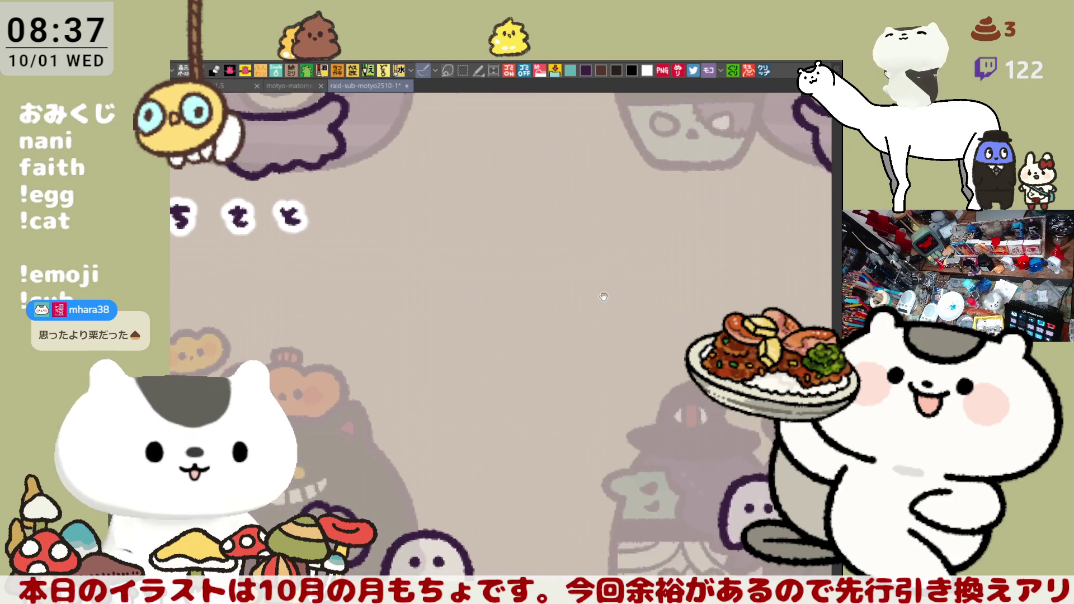
pyautogui.press('Delete')
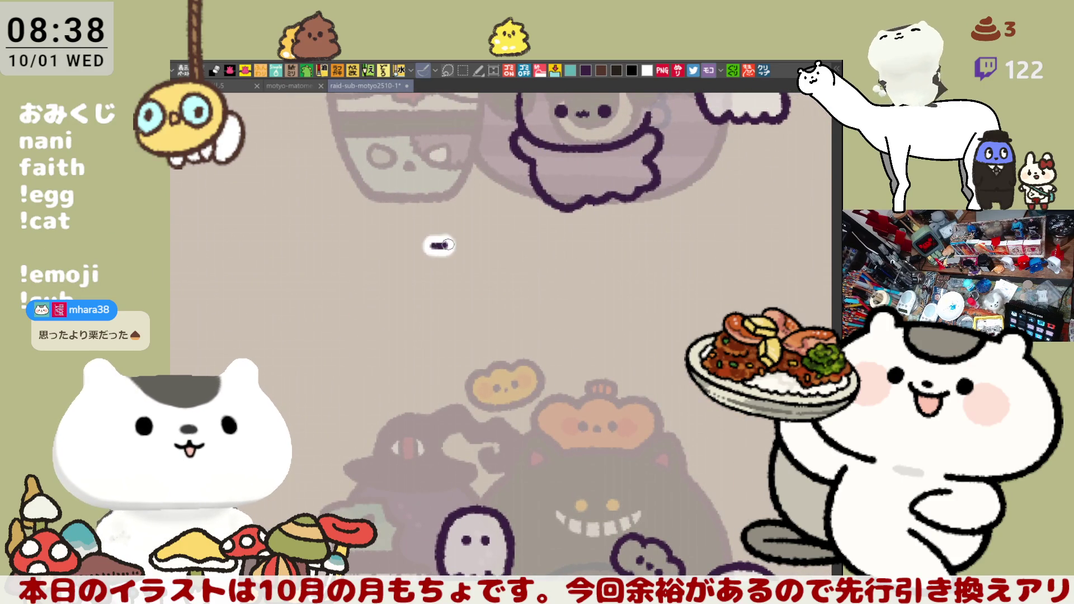
pyautogui.moveTo(423, 242)
pyautogui.mouseDown()
pyautogui.moveTo(443, 241)
pyautogui.moveTo(429, 257)
pyautogui.moveTo(438, 269)
pyautogui.moveTo(472, 255)
pyautogui.moveTo(468, 262)
pyautogui.mouseUp()
pyautogui.moveTo(487, 243)
pyautogui.mouseDown()
pyautogui.moveTo(483, 264)
pyautogui.moveTo(510, 244)
pyautogui.moveTo(531, 251)
pyautogui.moveTo(522, 264)
pyautogui.moveTo(535, 268)
pyautogui.mouseUp()
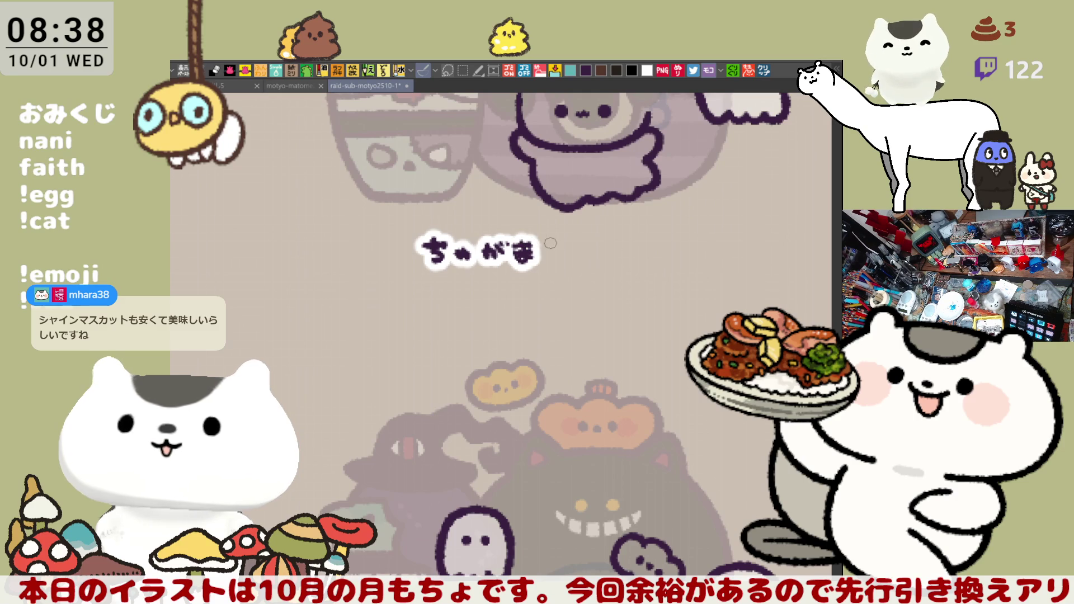
# Step: Keep the dash stroke, then finish the name with a separator and its second part
pyautogui.hotkey('ctrl', 'z')
pyautogui.hotkey('ctrl', 'z')
pyautogui.hotkey('ctrl', 'z')
pyautogui.hotkey('ctrl', 'y')
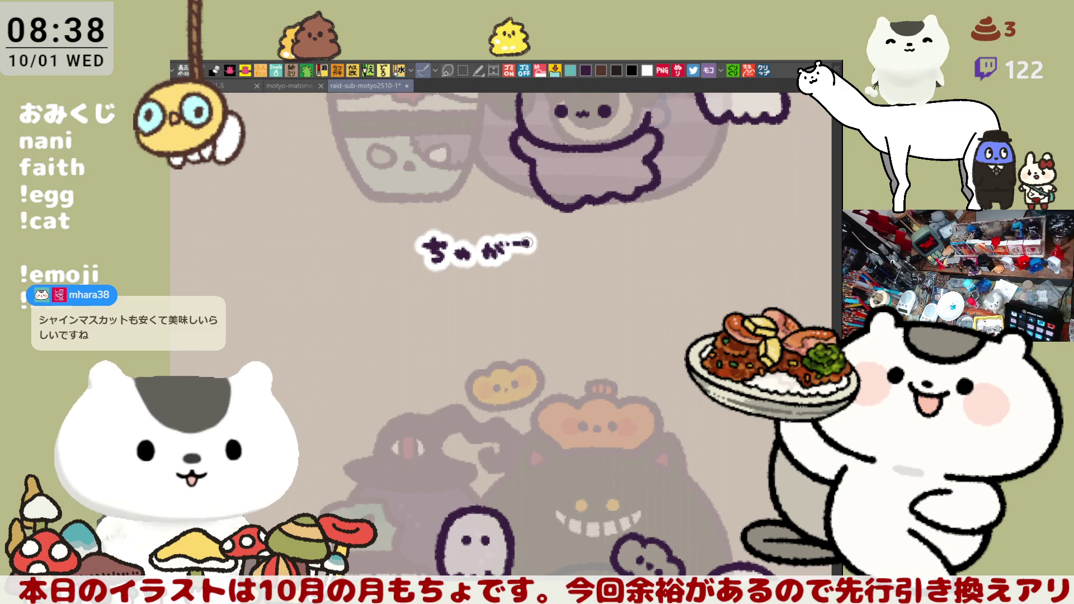
pyautogui.hotkey('ctrl', 'z')
pyautogui.hotkey('ctrl', 'y')
pyautogui.moveTo(512, 247)
pyautogui.mouseDown()
pyautogui.moveTo(533, 248)
pyautogui.moveTo(520, 266)
pyautogui.moveTo(534, 263)
pyautogui.mouseUp()
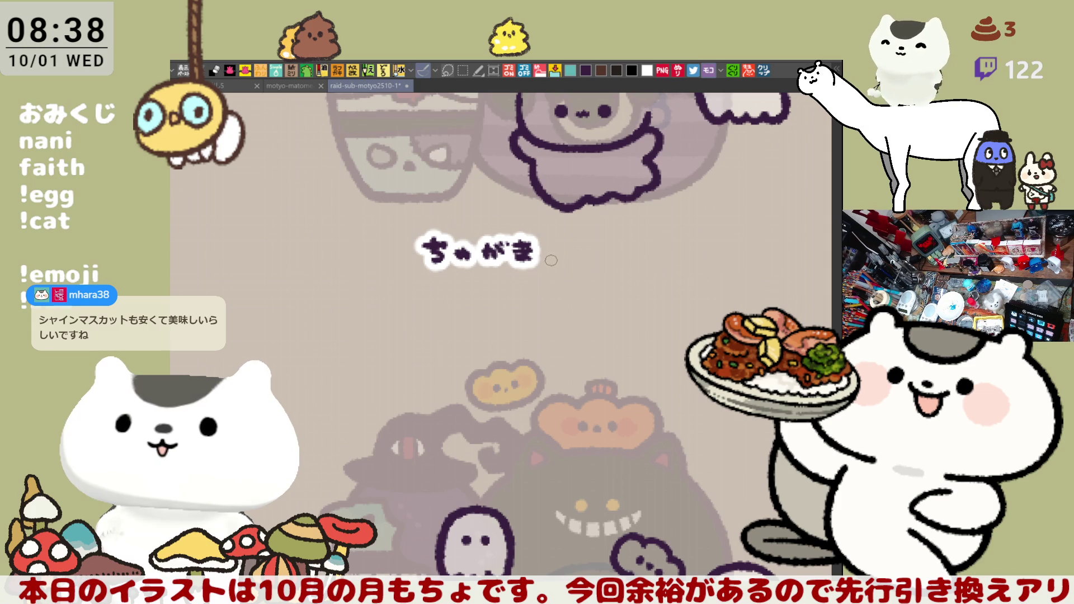
pyautogui.moveTo(544, 259)
pyautogui.mouseDown()
pyautogui.moveTo(569, 263)
pyautogui.moveTo(587, 247)
pyautogui.moveTo(589, 261)
pyautogui.moveTo(642, 242)
pyautogui.mouseUp()
pyautogui.moveTo(623, 252)
pyautogui.mouseDown()
pyautogui.moveTo(663, 258)
pyautogui.moveTo(420, 246)
pyautogui.moveTo(708, 279)
pyautogui.moveTo(729, 295)
pyautogui.mouseUp()
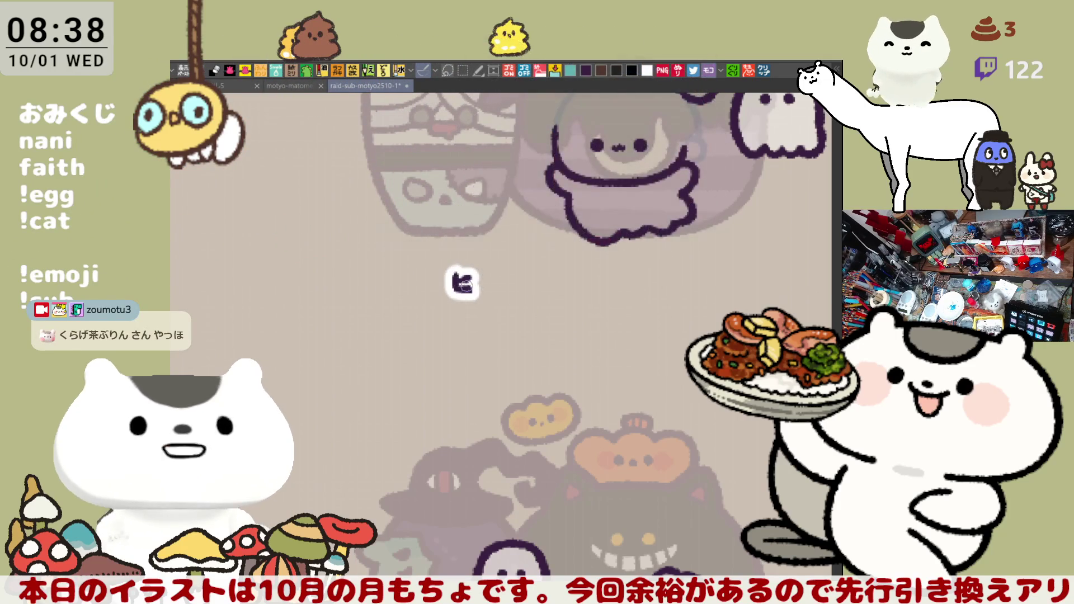
# Step: Letter the next viewer's name, redrawing sloppy characters, and add a trailing mark
pyautogui.moveTo(455, 278)
pyautogui.mouseDown()
pyautogui.moveTo(473, 274)
pyautogui.moveTo(475, 292)
pyautogui.moveTo(492, 291)
pyautogui.moveTo(471, 275)
pyautogui.moveTo(473, 288)
pyautogui.moveTo(489, 289)
pyautogui.mouseUp()
pyautogui.click(491, 275)
pyautogui.hotkey('ctrl', 'z')
pyautogui.hotkey('ctrl', 'z')
pyautogui.hotkey('ctrl', 'z')
pyautogui.hotkey('ctrl', 'z')
pyautogui.hotkey('ctrl', 'z')
pyautogui.moveTo(489, 273); pyautogui.dragTo(527, 292)
pyautogui.hotkey('ctrl', 'z')
pyautogui.hotkey('ctrl', 'z')
pyautogui.hotkey('ctrl', 'z')
pyautogui.hotkey('ctrl', 'z')
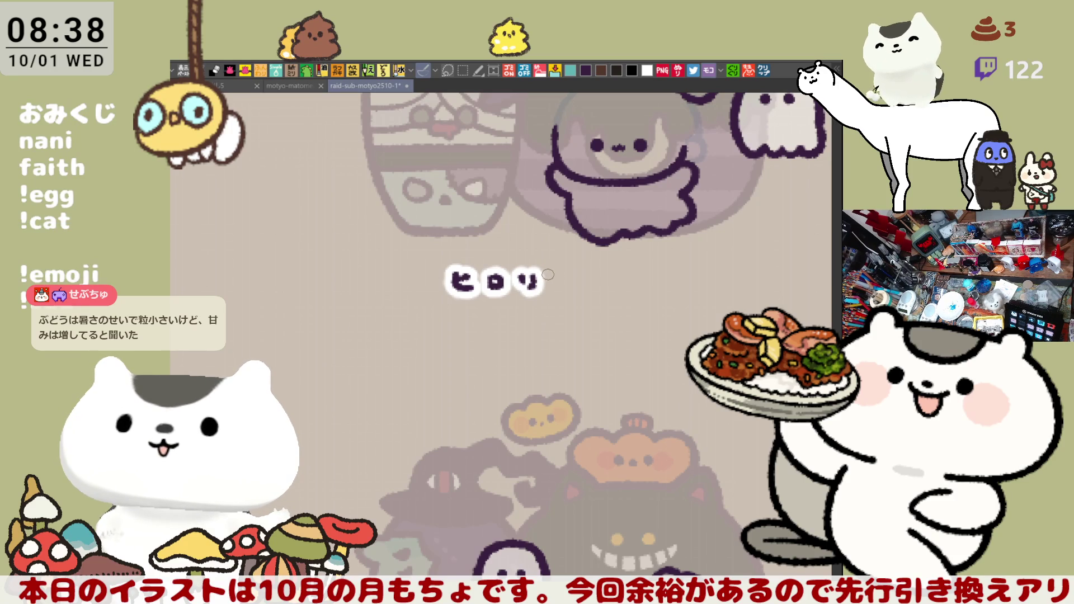
pyautogui.moveTo(544, 275); pyautogui.dragTo(564, 280)
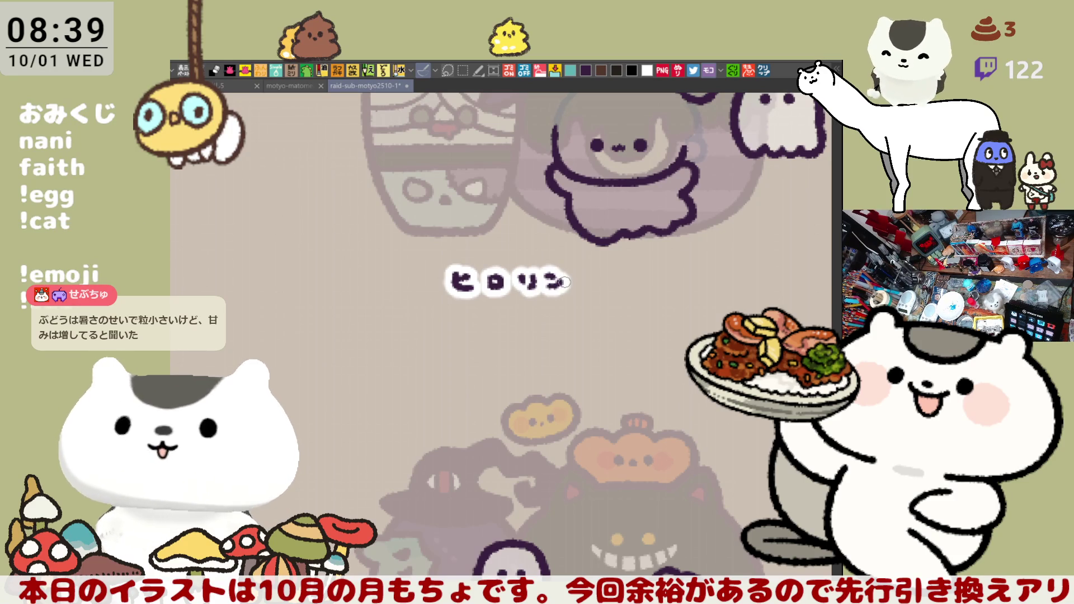
pyautogui.hotkey('ctrl', 'z')
pyautogui.hotkey('ctrl', 'z')
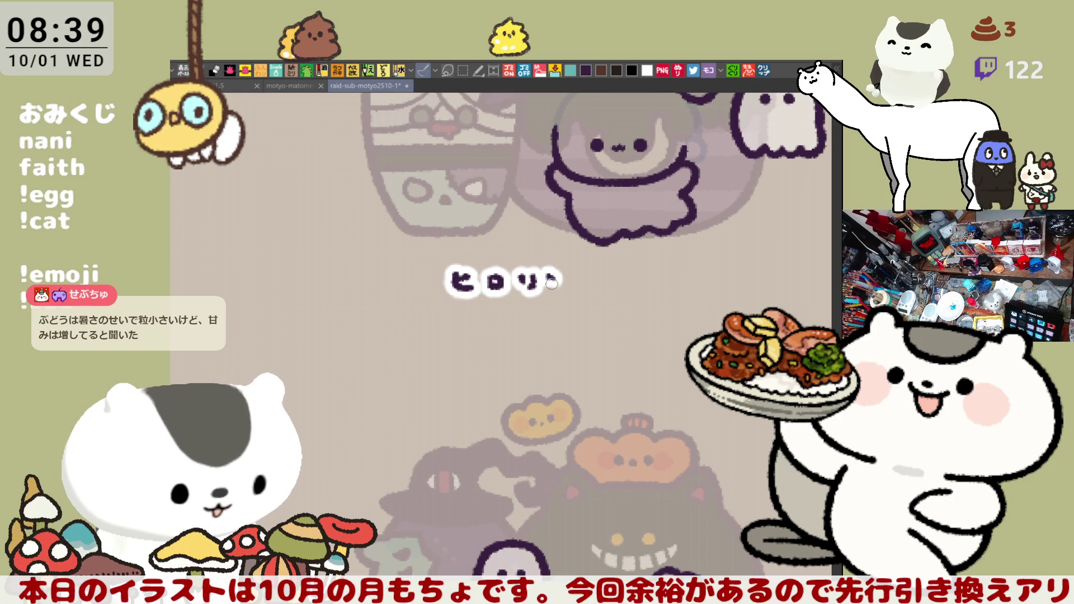
pyautogui.moveTo(547, 274); pyautogui.dragTo(568, 280)
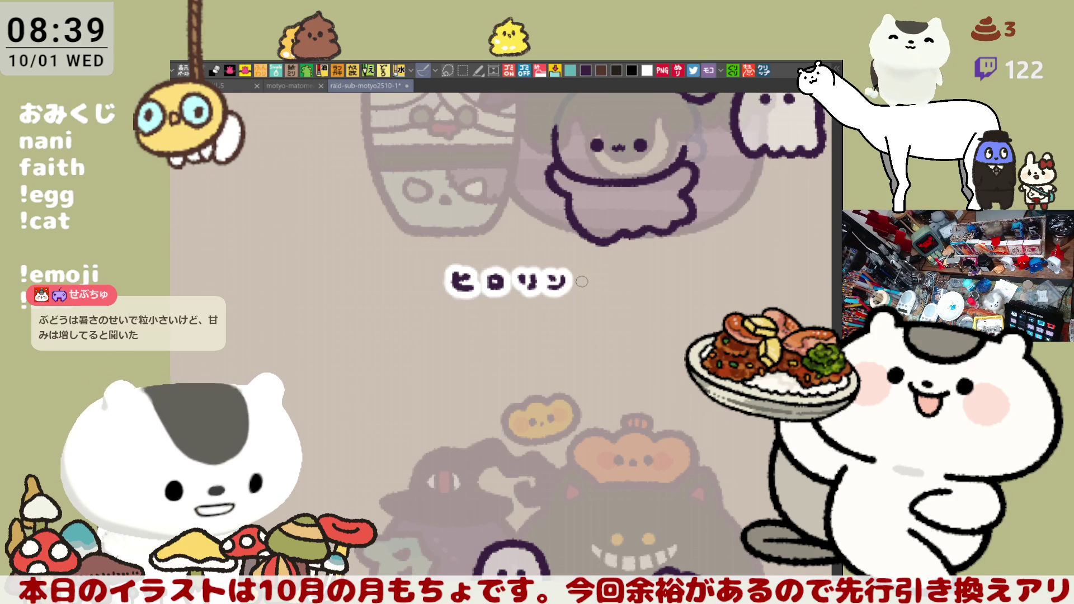
pyautogui.moveTo(585, 280)
pyautogui.mouseDown()
pyautogui.moveTo(599, 276)
pyautogui.moveTo(585, 282)
pyautogui.moveTo(603, 289)
pyautogui.moveTo(632, 278)
pyautogui.moveTo(626, 294)
pyautogui.moveTo(661, 288)
pyautogui.moveTo(475, 263)
pyautogui.moveTo(324, 263)
pyautogui.moveTo(672, 237)
pyautogui.mouseUp()
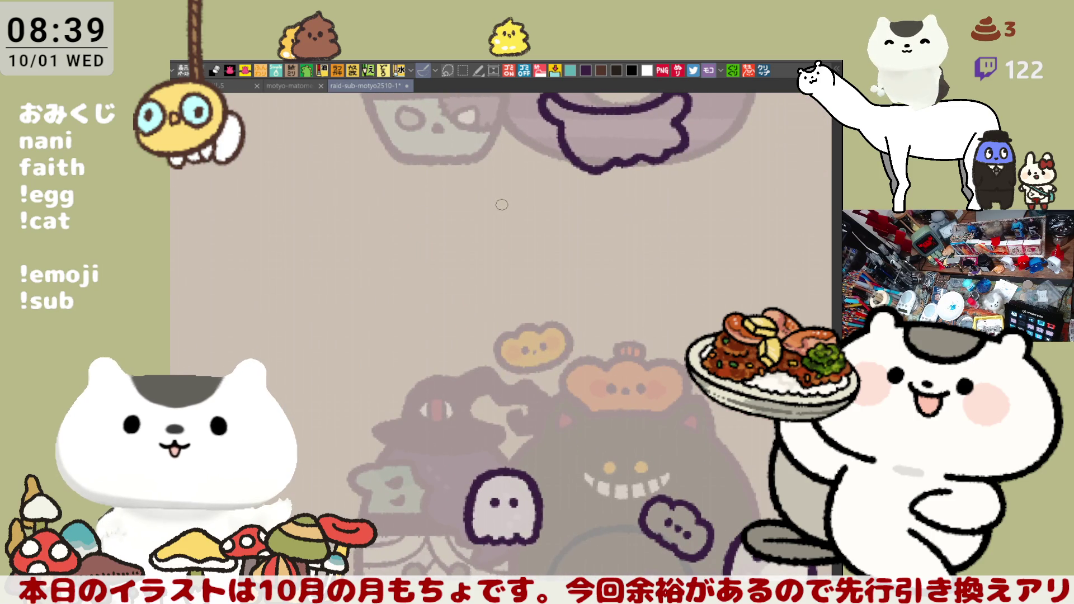
# Step: Letter another viewer's name, flip the view horizontally, and attempt the next name's first stroke
pyautogui.moveTo(495, 197)
pyautogui.mouseDown()
pyautogui.moveTo(497, 215)
pyautogui.moveTo(506, 200)
pyautogui.moveTo(531, 223)
pyautogui.moveTo(582, 219)
pyautogui.moveTo(594, 206)
pyautogui.mouseUp()
pyautogui.moveTo(586, 216); pyautogui.dragTo(622, 221)
pyautogui.moveTo(692, 263); pyautogui.dragTo(594, 269)
pyautogui.press('h')
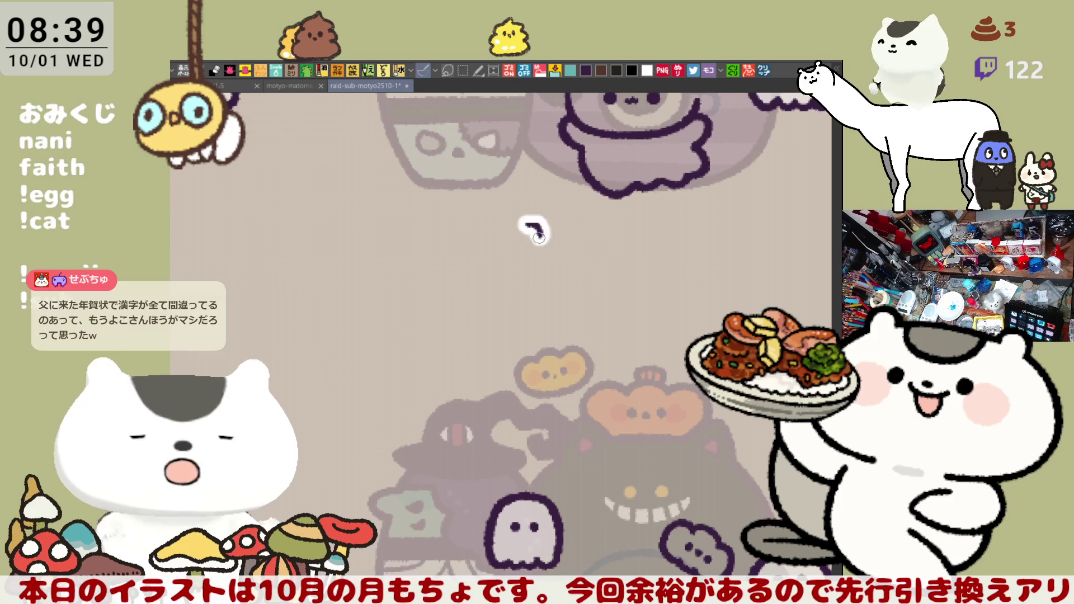
pyautogui.moveTo(533, 229)
pyautogui.mouseDown()
pyautogui.moveTo(556, 237)
pyautogui.moveTo(554, 253)
pyautogui.moveTo(627, 236)
pyautogui.moveTo(616, 228)
pyautogui.moveTo(629, 235)
pyautogui.moveTo(621, 256)
pyautogui.moveTo(618, 246)
pyautogui.moveTo(624, 256)
pyautogui.moveTo(663, 240)
pyautogui.mouseUp()
pyautogui.hotkey('ctrl', 'z')
pyautogui.hotkey('ctrl', 'z')
pyautogui.hotkey('ctrl', 'z')
# Step: Zoom and pan to bring the empty space below the next ghost into view
pyautogui.moveTo(484, 355); pyautogui.dragTo(623, 389)
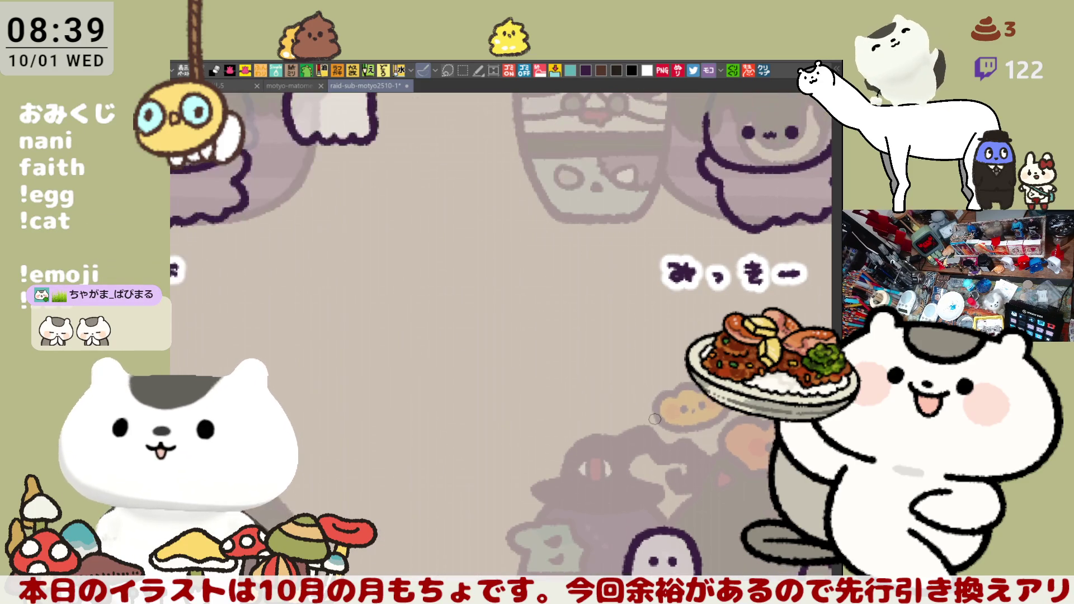
pyautogui.scroll(-8, 654, 419)
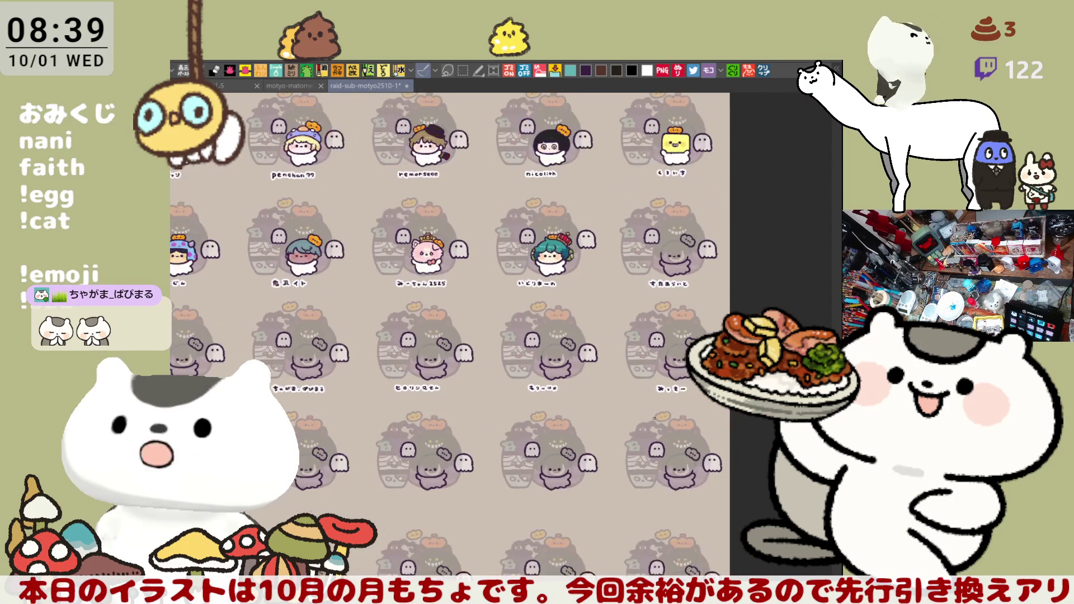
pyautogui.moveTo(277, 528)
pyautogui.mouseDown()
pyautogui.moveTo(307, 567)
pyautogui.moveTo(461, 458)
pyautogui.moveTo(512, 400)
pyautogui.mouseUp()
pyautogui.scroll(5, 512, 400)
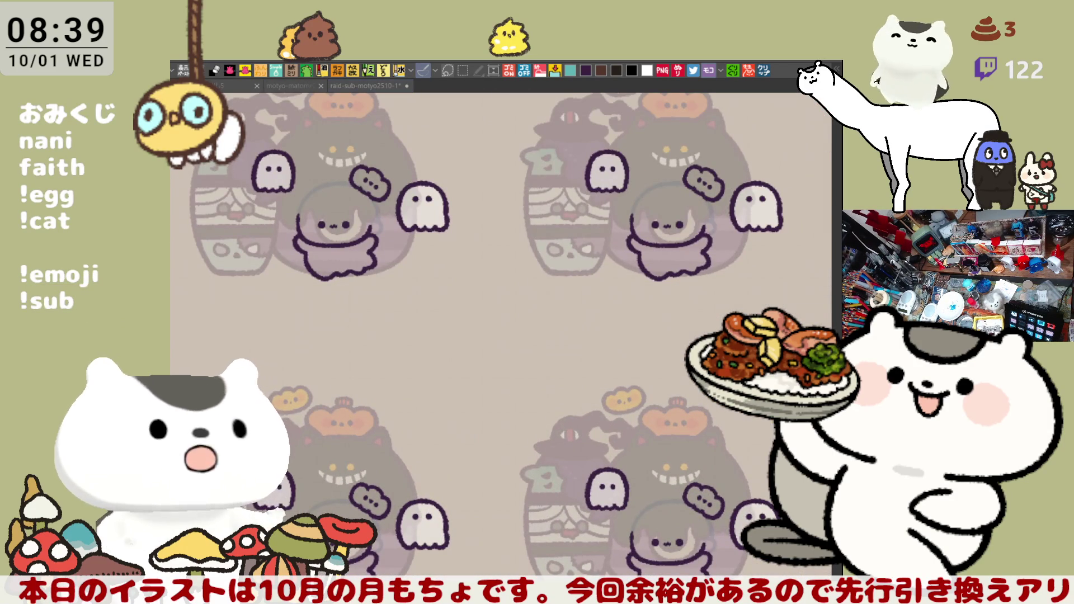
pyautogui.moveTo(263, 344); pyautogui.dragTo(288, 330)
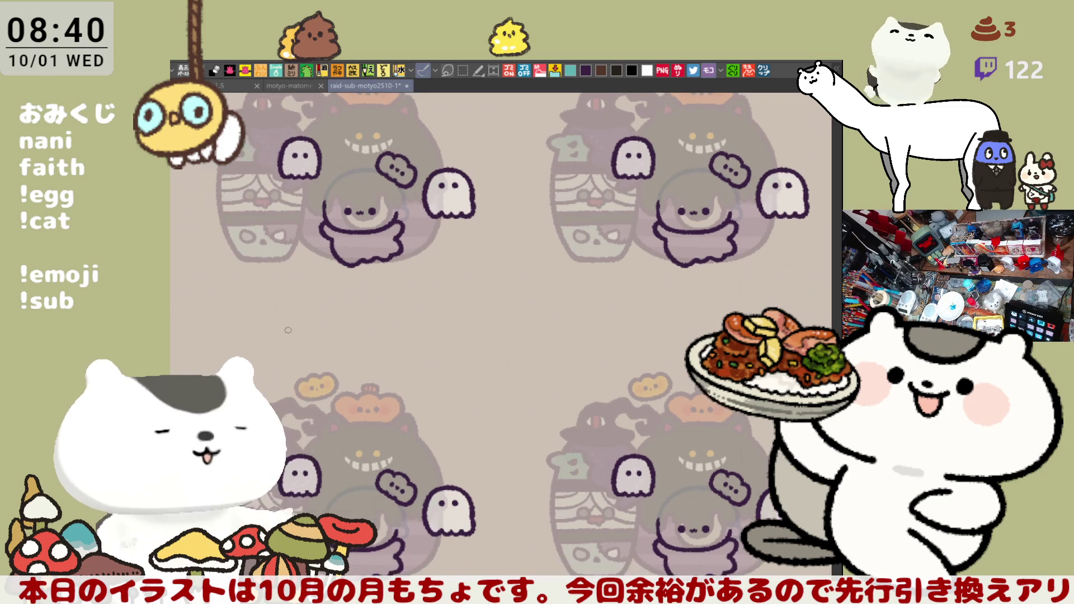
pyautogui.scroll(4, 299, 310)
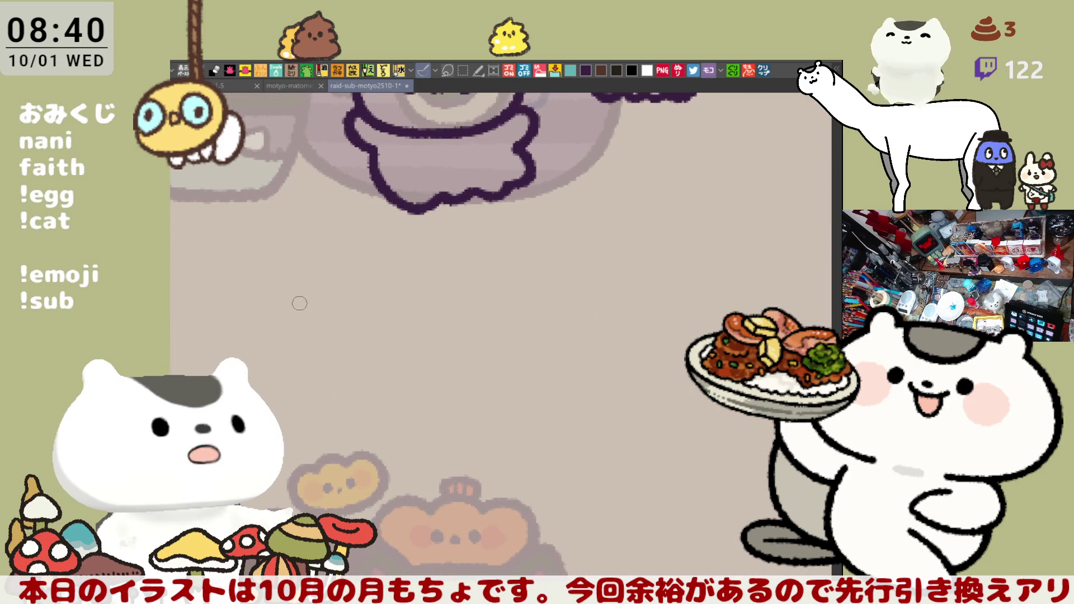
pyautogui.moveTo(390, 291); pyautogui.dragTo(487, 305)
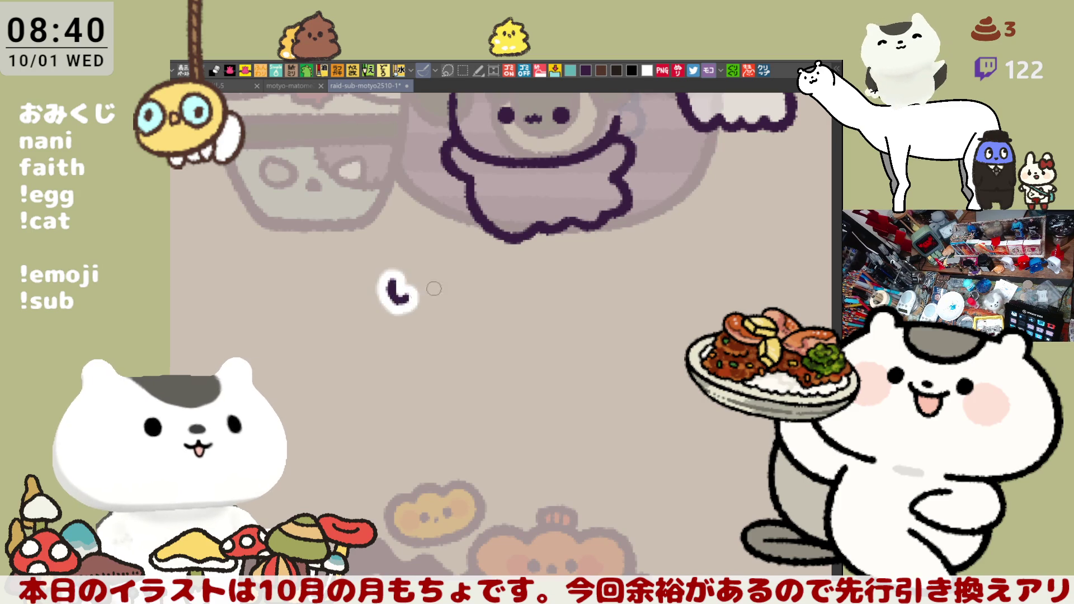
# Step: Letter the name's kana and long-vowel dash, redoing misplaced strokes, and finish its last character
pyautogui.moveTo(385, 286)
pyautogui.mouseDown()
pyautogui.moveTo(390, 302)
pyautogui.moveTo(467, 286)
pyautogui.moveTo(457, 302)
pyautogui.moveTo(512, 314)
pyautogui.moveTo(509, 305)
pyautogui.mouseUp()
pyautogui.hotkey('ctrl', 'z')
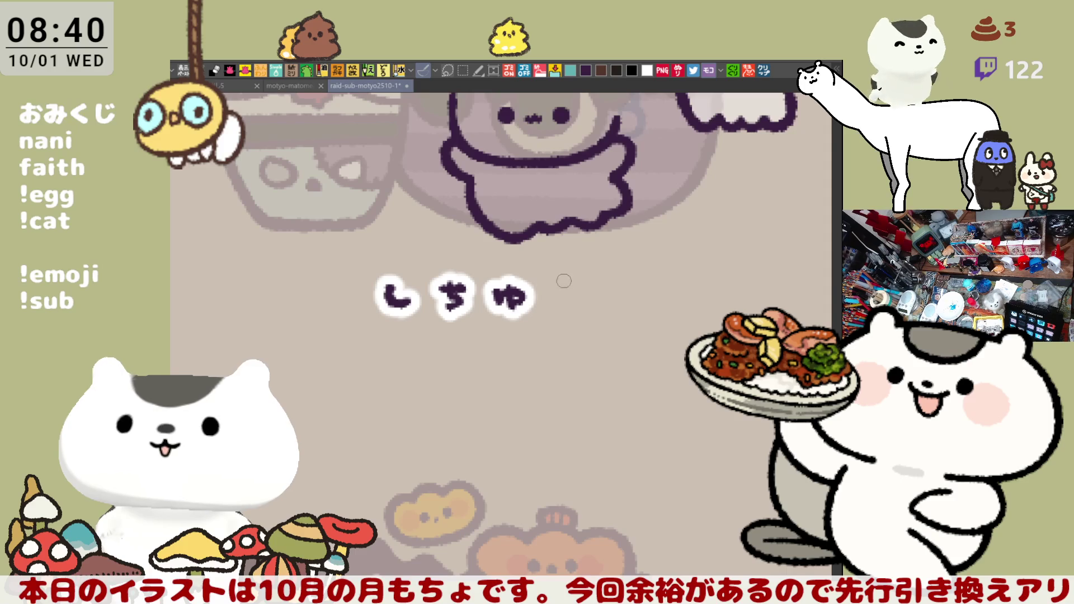
pyautogui.moveTo(547, 287)
pyautogui.mouseDown()
pyautogui.moveTo(577, 286)
pyautogui.moveTo(570, 318)
pyautogui.moveTo(585, 325)
pyautogui.mouseUp()
pyautogui.hotkey('ctrl', 'z')
pyautogui.moveTo(667, 350)
pyautogui.mouseDown()
pyautogui.moveTo(617, 318)
pyautogui.moveTo(580, 314)
pyautogui.moveTo(516, 314)
pyautogui.moveTo(479, 331)
pyautogui.moveTo(502, 340)
pyautogui.moveTo(483, 343)
pyautogui.moveTo(494, 269)
pyautogui.mouseUp()
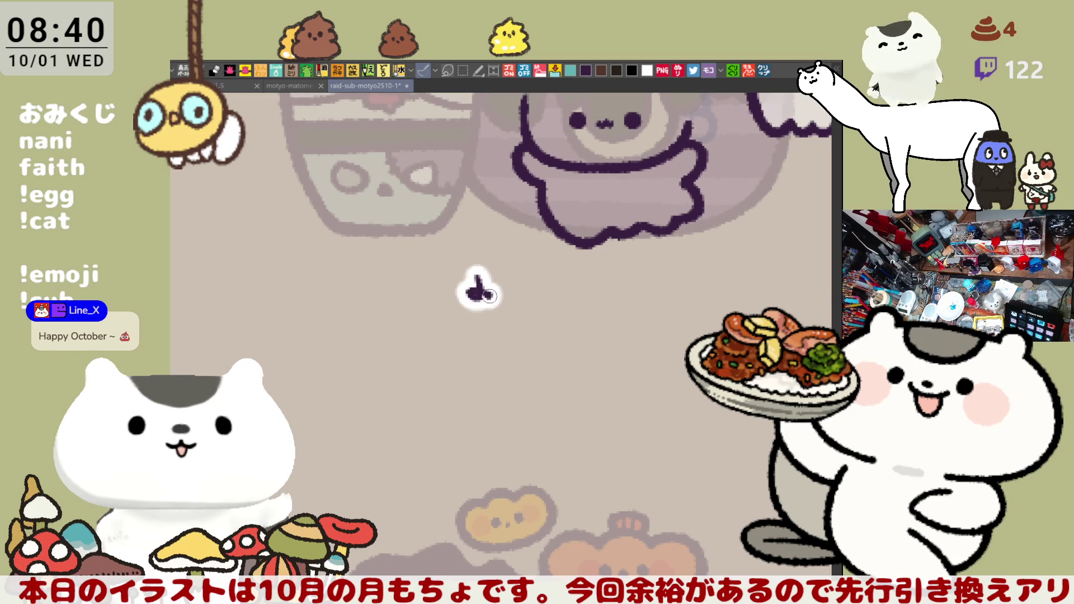
# Step: Letter the name's first kana with its voicing circle, a following character, and a final digit
pyautogui.moveTo(475, 278)
pyautogui.mouseDown()
pyautogui.moveTo(477, 296)
pyautogui.moveTo(527, 299)
pyautogui.moveTo(549, 288)
pyautogui.moveTo(580, 303)
pyautogui.moveTo(573, 274)
pyautogui.mouseUp()
pyautogui.hotkey('ctrl', 'z')
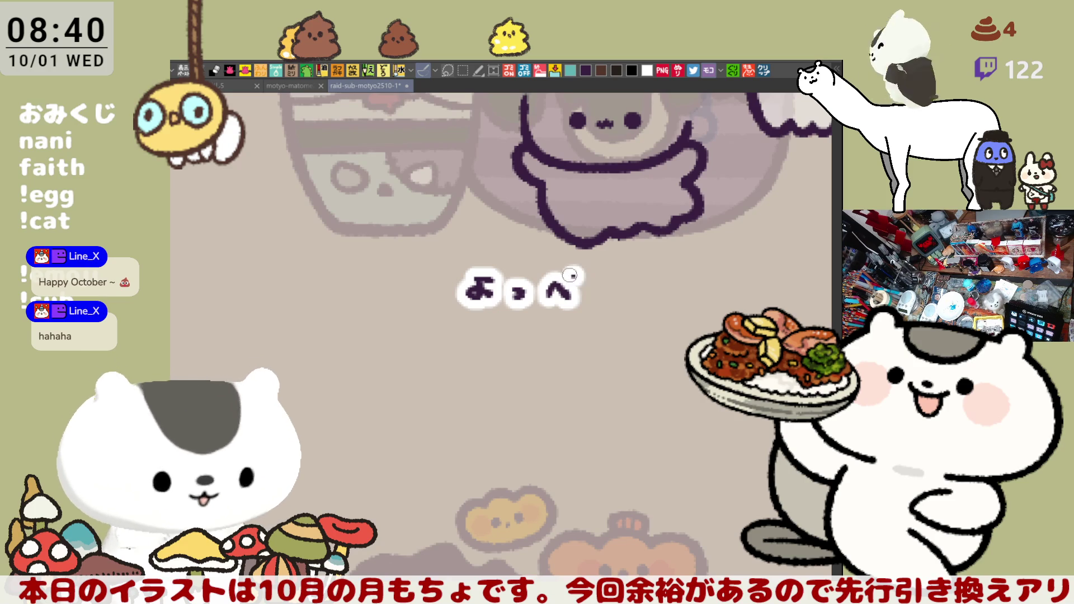
pyautogui.moveTo(577, 279); pyautogui.dragTo(609, 280)
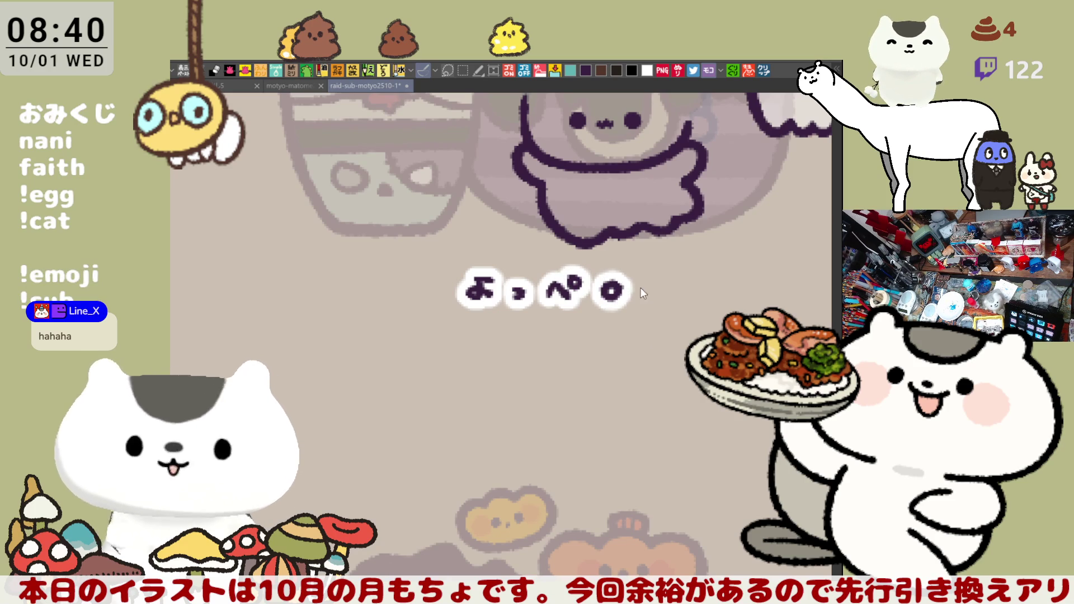
pyautogui.moveTo(628, 280)
pyautogui.mouseDown()
pyautogui.moveTo(638, 296)
pyautogui.moveTo(643, 282)
pyautogui.moveTo(640, 305)
pyautogui.mouseUp()
pyautogui.hotkey('ctrl', 'z')
pyautogui.hotkey('ctrl', 'z')
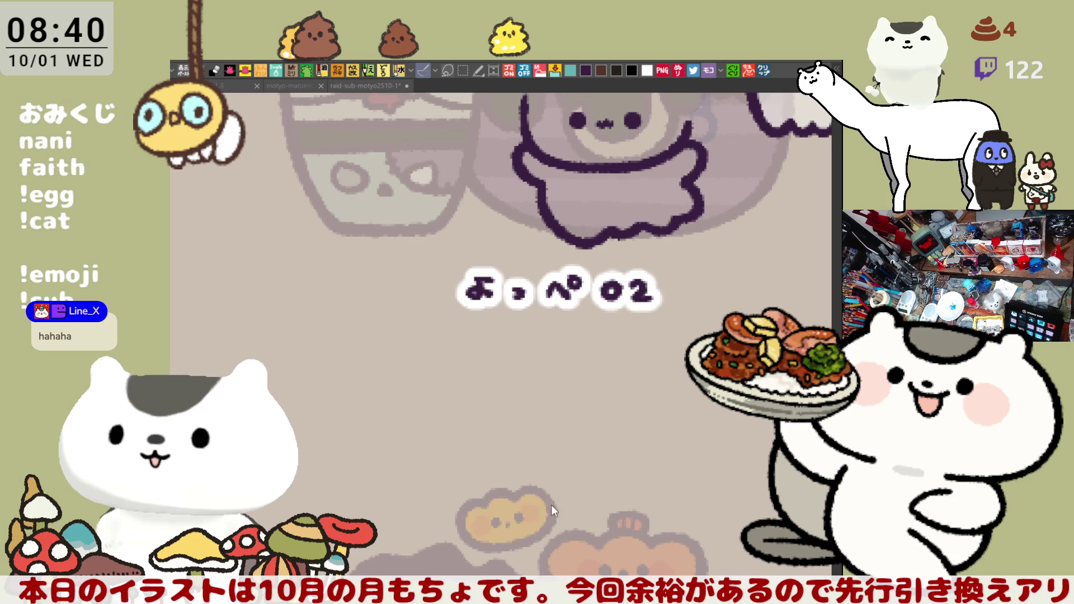
# Step: Zoom out over the grid, pan to the next named cell, and zoom in on its ghost
pyautogui.scroll(-5, 531, 470)
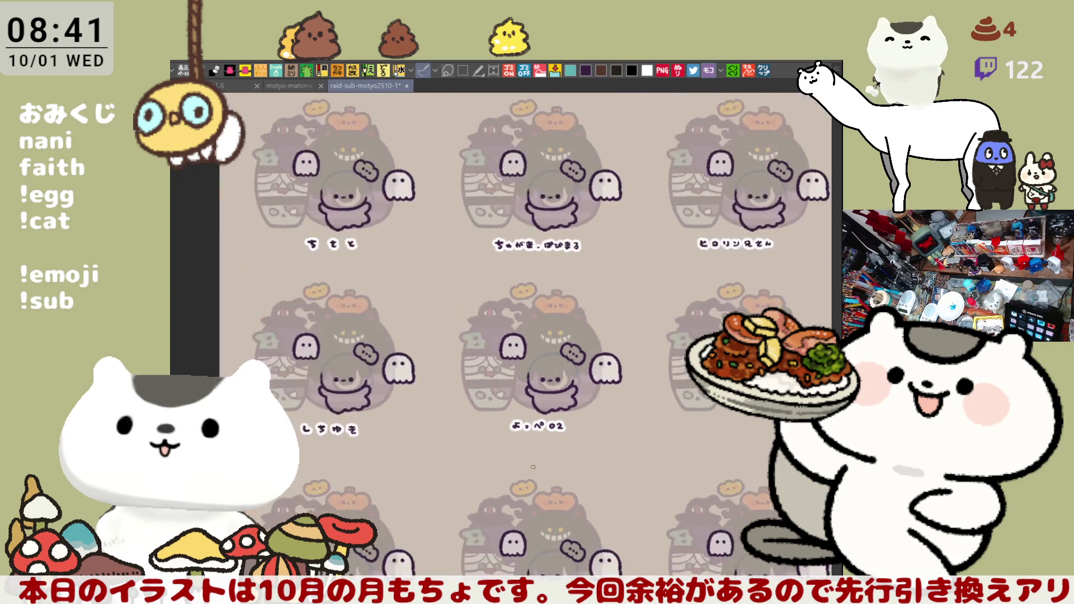
pyautogui.scroll(-2, 534, 466)
pyautogui.moveTo(536, 461)
pyautogui.mouseDown()
pyautogui.moveTo(571, 542)
pyautogui.moveTo(623, 375)
pyautogui.mouseUp()
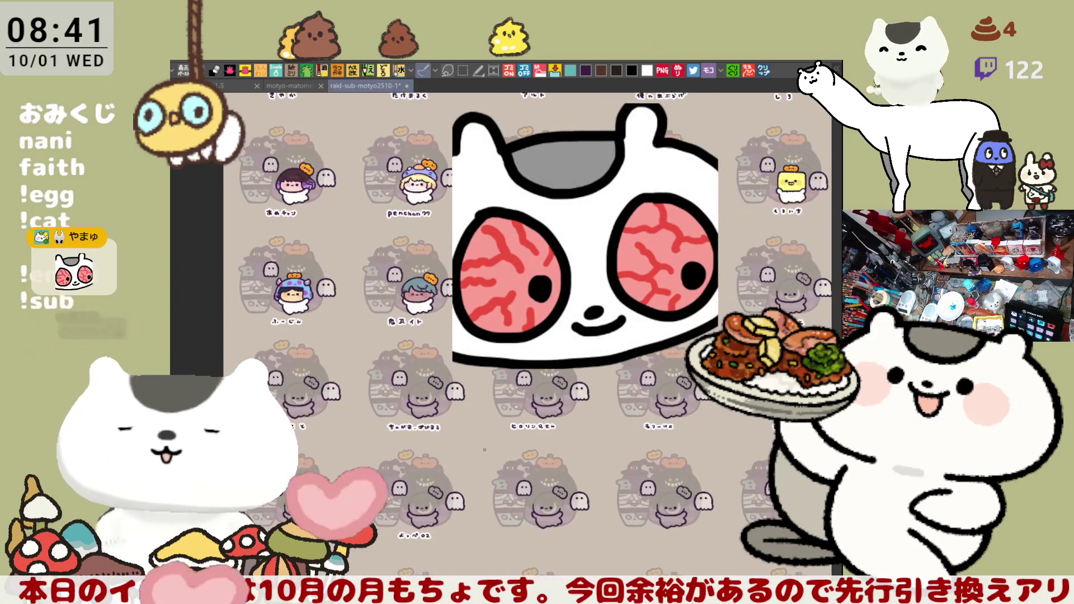
pyautogui.scroll(3, 571, 426)
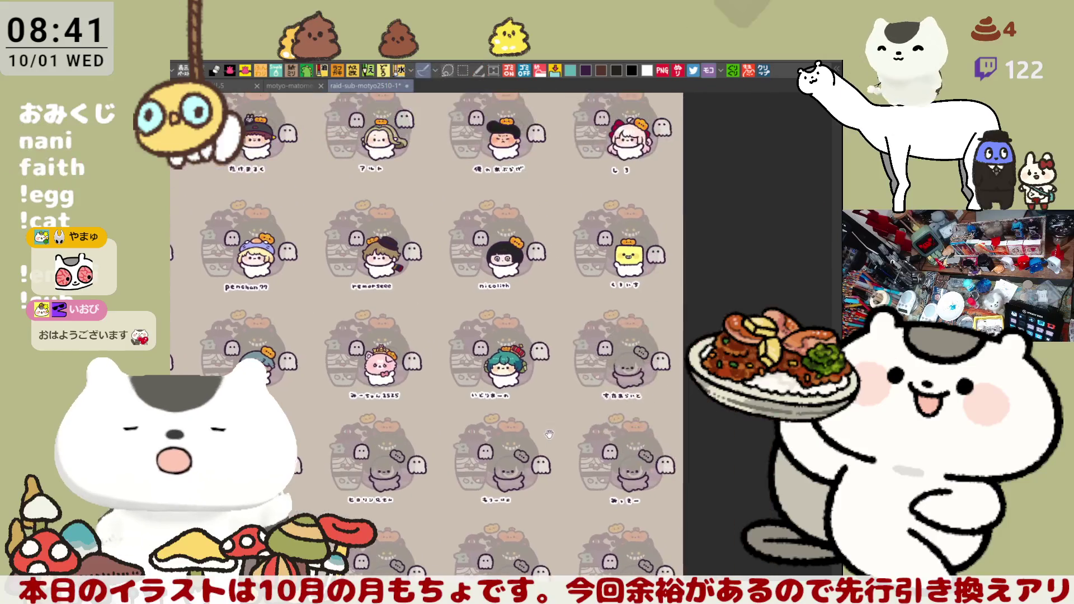
pyautogui.scroll(5, 571, 425)
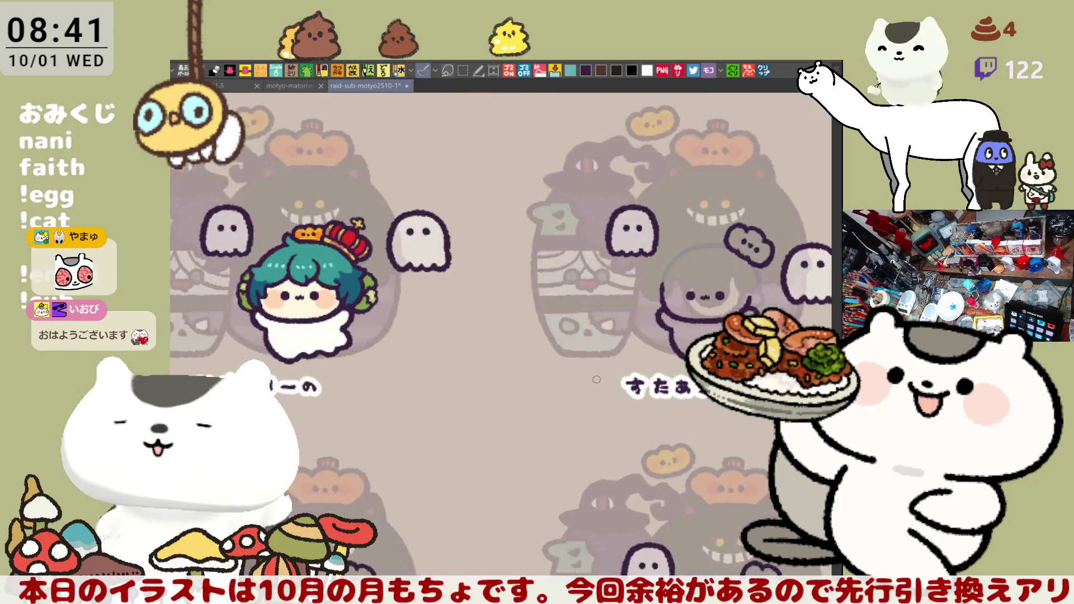
pyautogui.moveTo(597, 376); pyautogui.dragTo(546, 284)
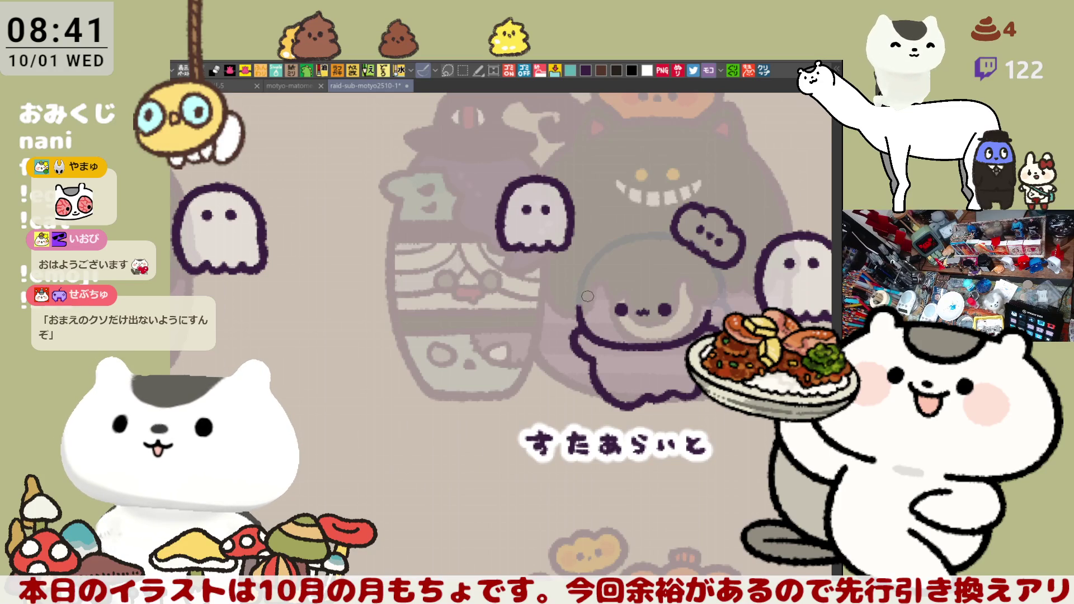
pyautogui.moveTo(642, 315); pyautogui.dragTo(544, 327)
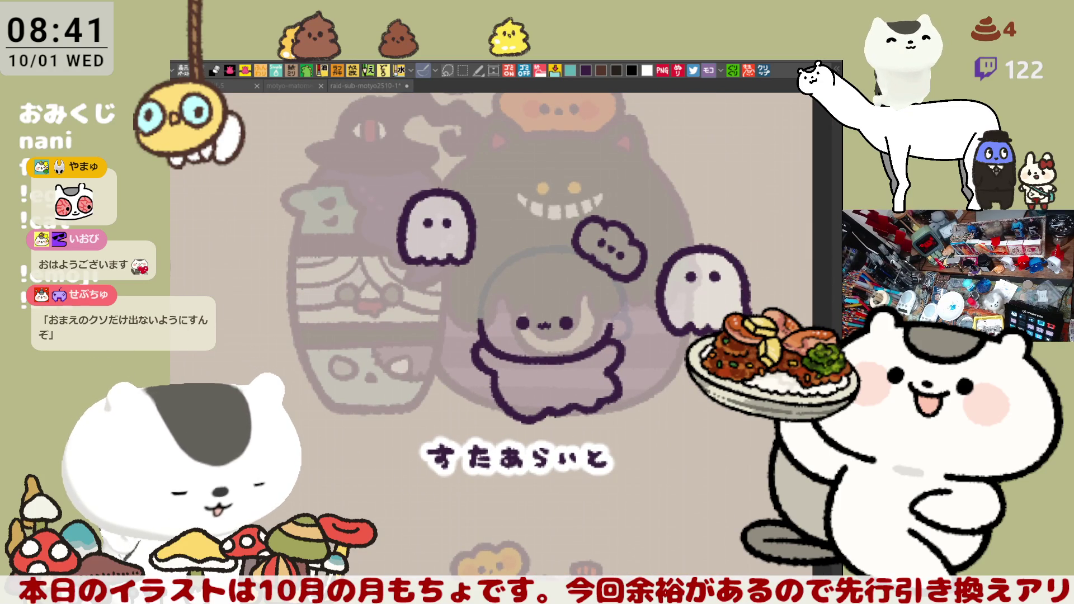
pyautogui.scroll(5, 597, 395)
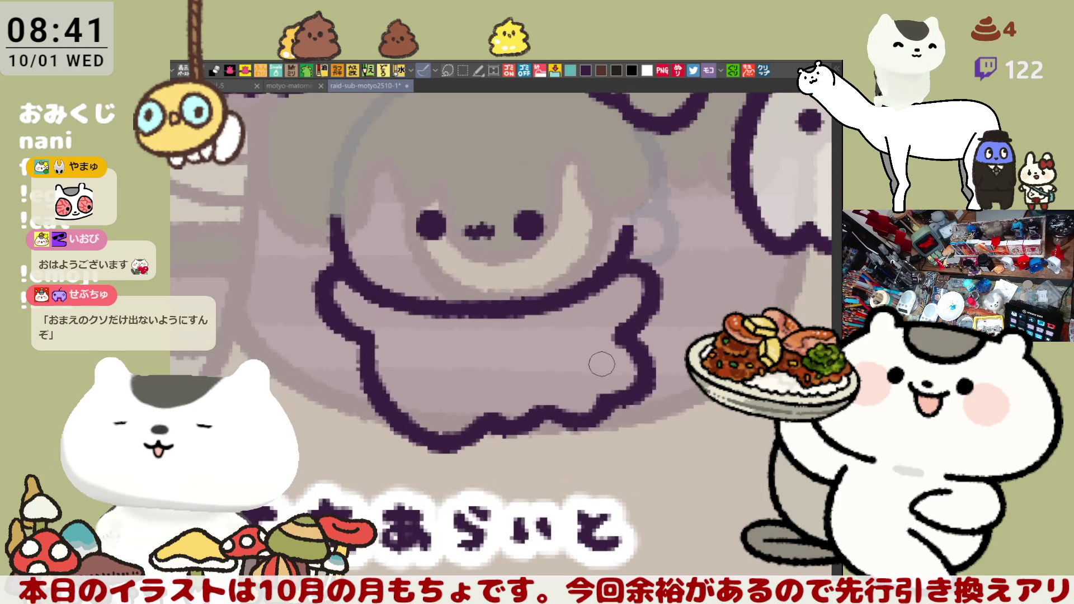
# Step: Draw red arcs under the left eye and a red rim around the right eye
pyautogui.moveTo(602, 364); pyautogui.dragTo(621, 429)
pyautogui.moveTo(428, 277)
pyautogui.mouseDown()
pyautogui.moveTo(419, 286)
pyautogui.moveTo(482, 292)
pyautogui.mouseUp()
pyautogui.hotkey('ctrl', 'z')
pyautogui.moveTo(417, 277)
pyautogui.mouseDown()
pyautogui.moveTo(428, 313)
pyautogui.moveTo(481, 292)
pyautogui.moveTo(415, 289)
pyautogui.moveTo(518, 278)
pyautogui.mouseUp()
pyautogui.hotkey('ctrl', 'z')
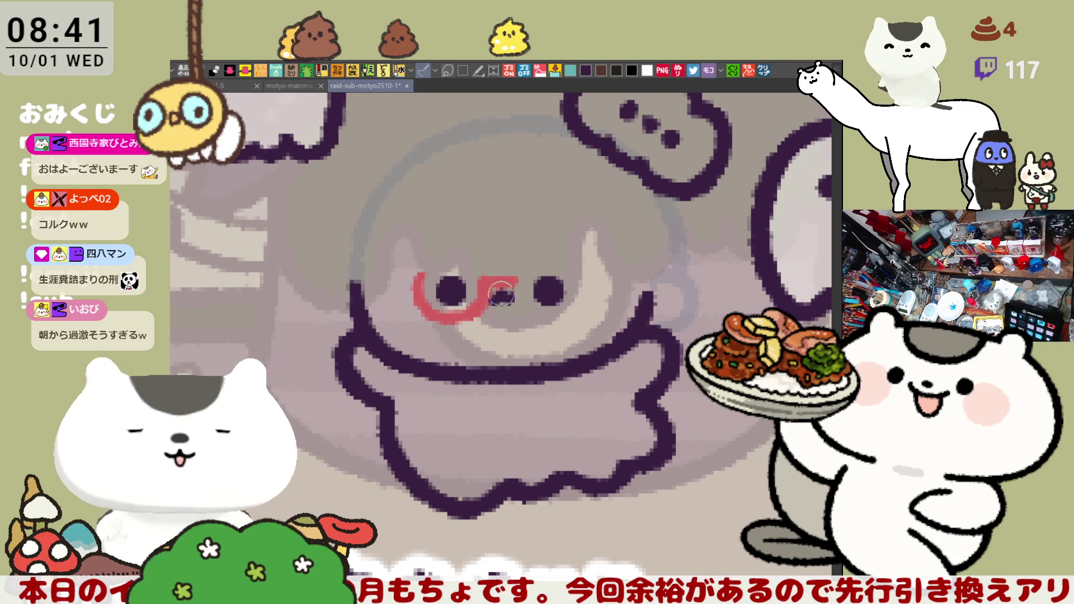
pyautogui.moveTo(491, 297)
pyautogui.mouseDown()
pyautogui.moveTo(517, 284)
pyautogui.moveTo(505, 283)
pyautogui.moveTo(551, 328)
pyautogui.mouseUp()
pyautogui.hotkey('ctrl', 'z')
pyautogui.hotkey('ctrl', 'z')
pyautogui.moveTo(521, 276); pyautogui.dragTo(558, 316)
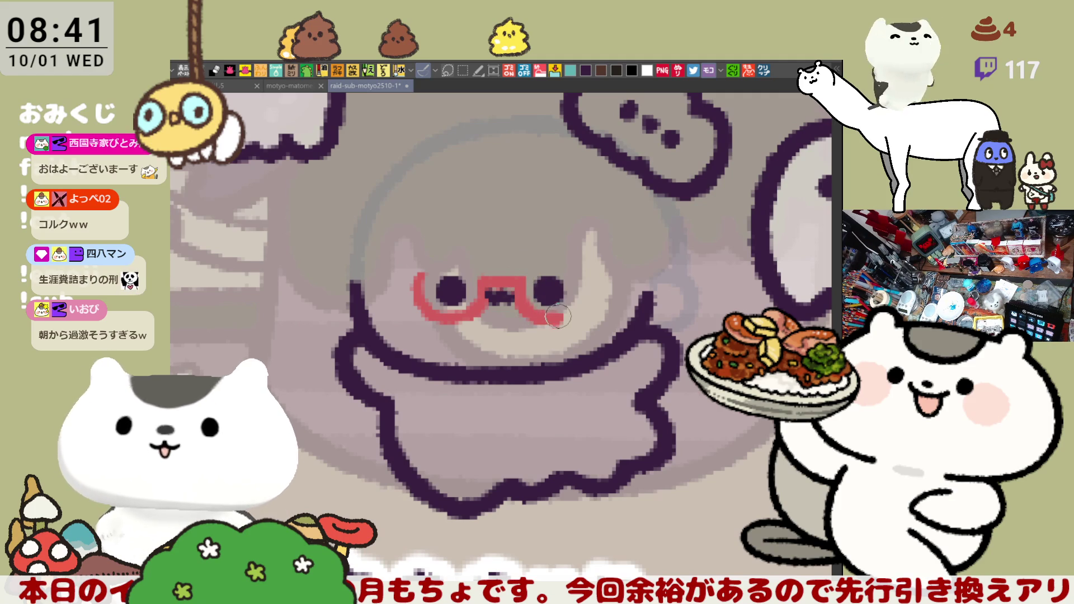
# Step: Flip the view horizontally and repeatedly redraw the red rim around the left eye
pyautogui.press('h')
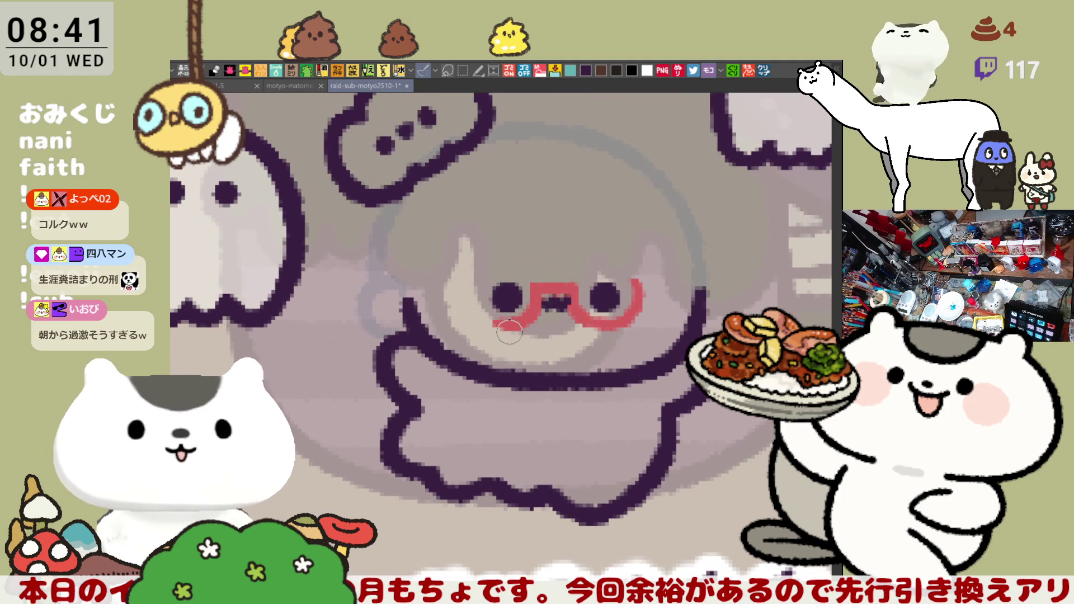
pyautogui.moveTo(470, 281)
pyautogui.mouseDown()
pyautogui.moveTo(474, 308)
pyautogui.moveTo(507, 332)
pyautogui.moveTo(475, 302)
pyautogui.moveTo(513, 323)
pyautogui.mouseUp()
pyautogui.hotkey('ctrl', 'z')
pyautogui.hotkey('ctrl', 'z')
pyautogui.moveTo(469, 280); pyautogui.dragTo(513, 324)
pyautogui.hotkey('ctrl', 'z')
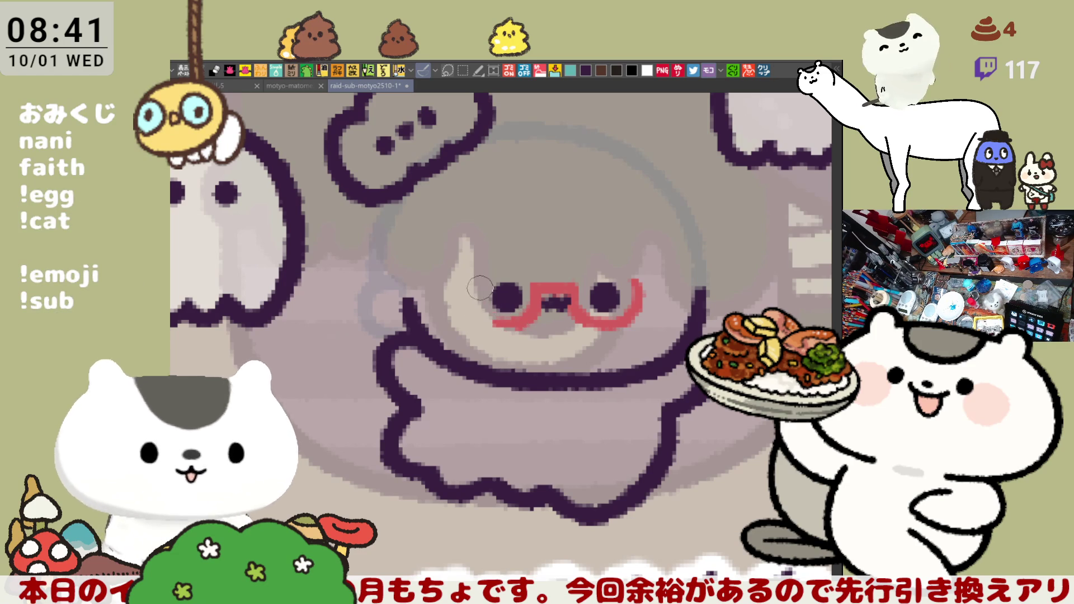
pyautogui.moveTo(468, 278); pyautogui.dragTo(502, 320)
pyautogui.hotkey('ctrl', 'z')
pyautogui.moveTo(469, 277)
pyautogui.mouseDown()
pyautogui.moveTo(485, 317)
pyautogui.moveTo(510, 318)
pyautogui.moveTo(476, 307)
pyautogui.moveTo(514, 322)
pyautogui.mouseUp()
pyautogui.hotkey('ctrl', 'z')
pyautogui.hotkey('ctrl', 'z')
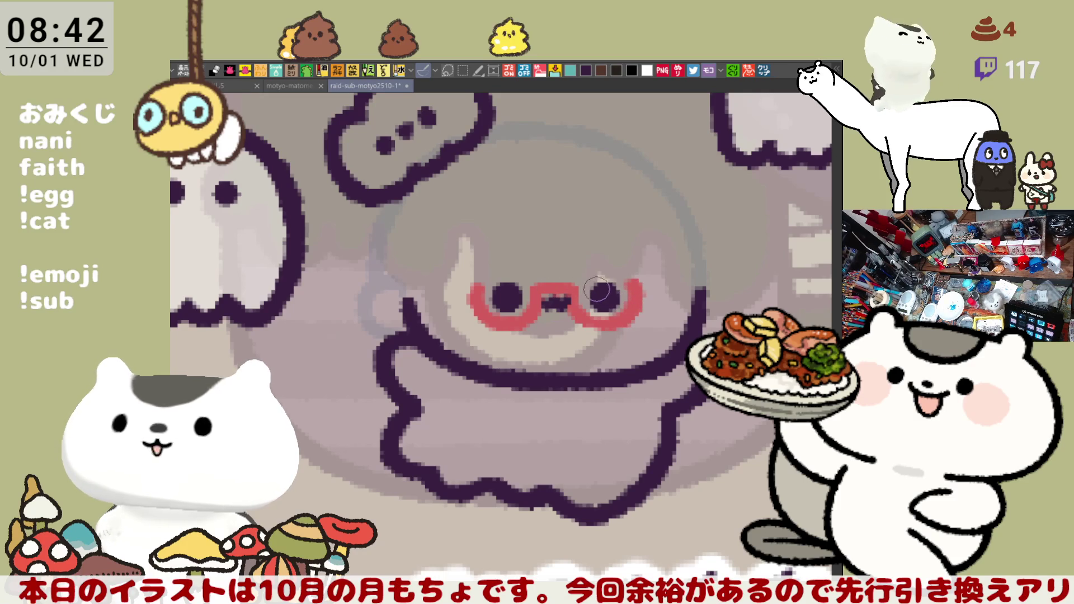
# Step: Draw a curved dark hair line over the ghost's head with a hook at its end, then zoom out
pyautogui.hscroll(3, 582, 282)
pyautogui.moveTo(488, 317); pyautogui.dragTo(556, 326)
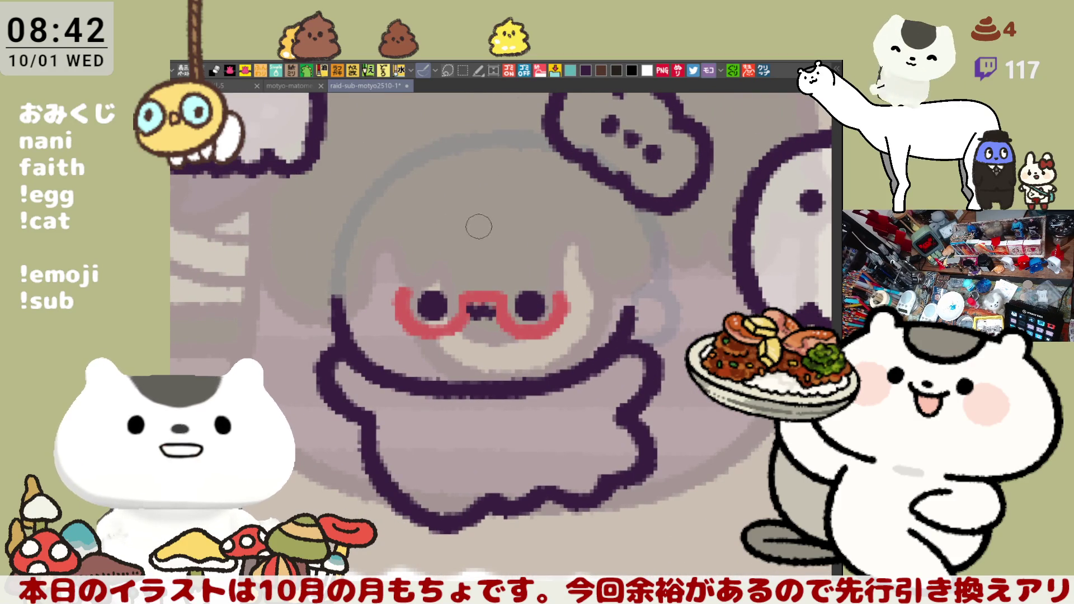
pyautogui.moveTo(447, 206); pyautogui.dragTo(525, 273)
pyautogui.hotkey('ctrl', 'z')
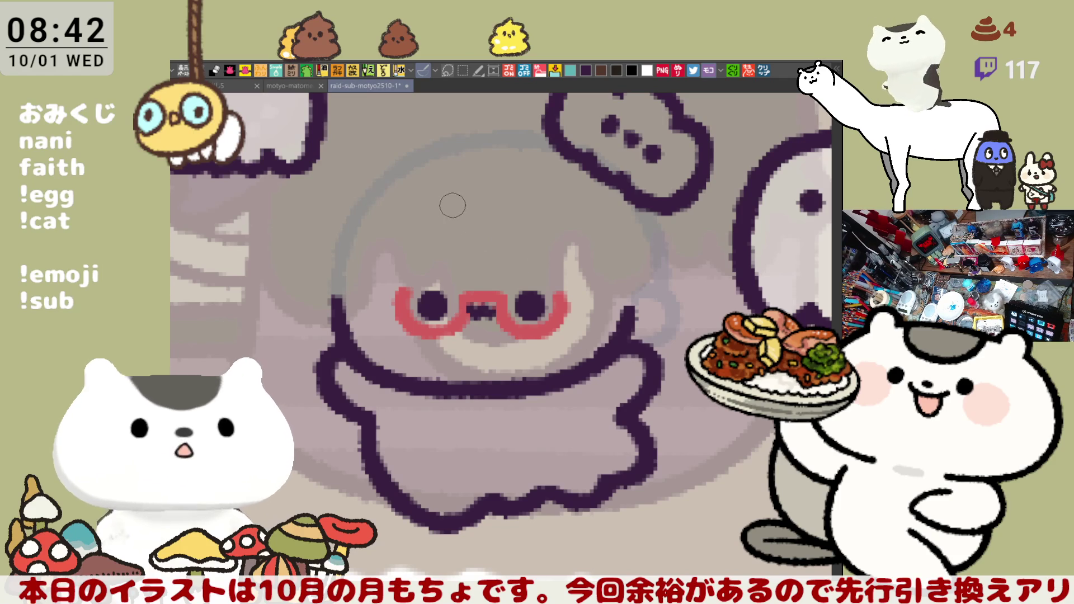
pyautogui.moveTo(450, 206)
pyautogui.mouseDown()
pyautogui.moveTo(525, 274)
pyautogui.moveTo(520, 241)
pyautogui.mouseUp()
pyautogui.hotkey('ctrl', 'z')
pyautogui.hotkey('ctrl', 'z')
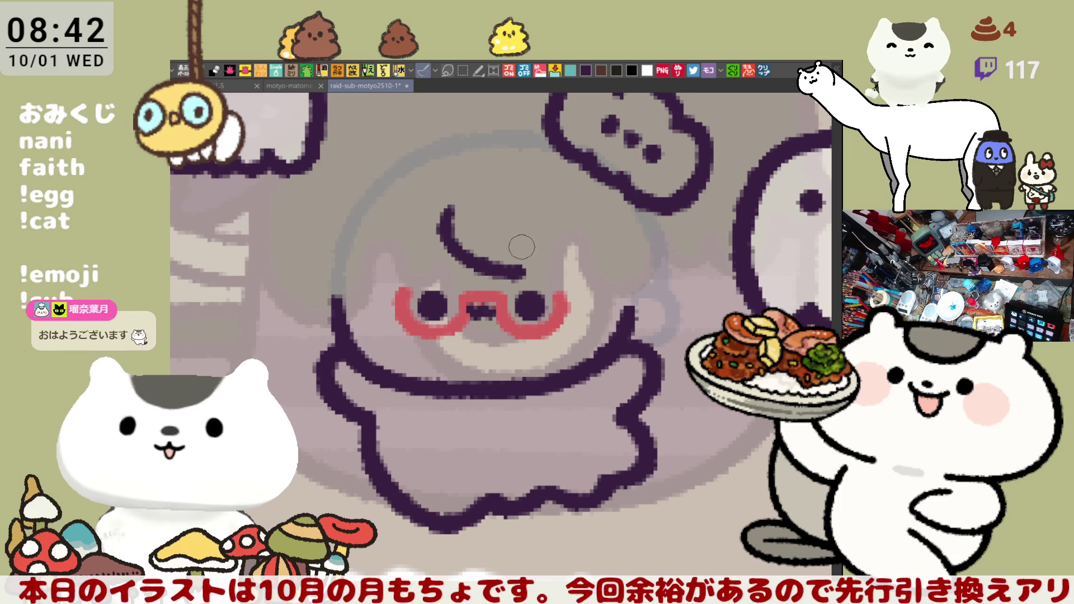
pyautogui.moveTo(526, 273)
pyautogui.mouseDown()
pyautogui.moveTo(522, 242)
pyautogui.moveTo(515, 270)
pyautogui.moveTo(635, 294)
pyautogui.mouseUp()
pyautogui.hotkey('ctrl', 'z')
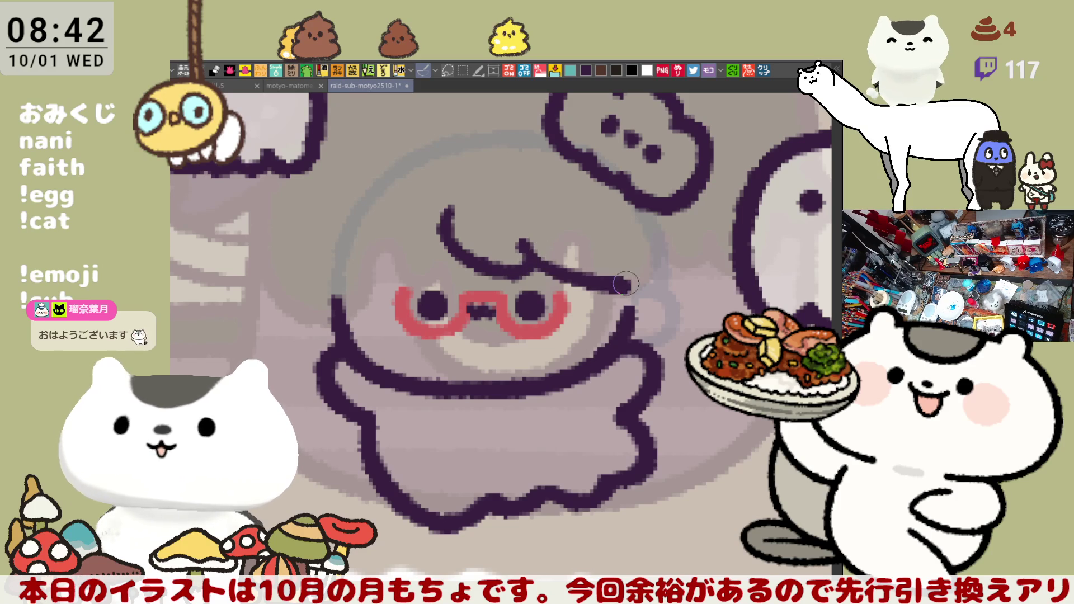
pyautogui.hotkey('ctrl', 'z')
pyautogui.moveTo(523, 244); pyautogui.dragTo(562, 274)
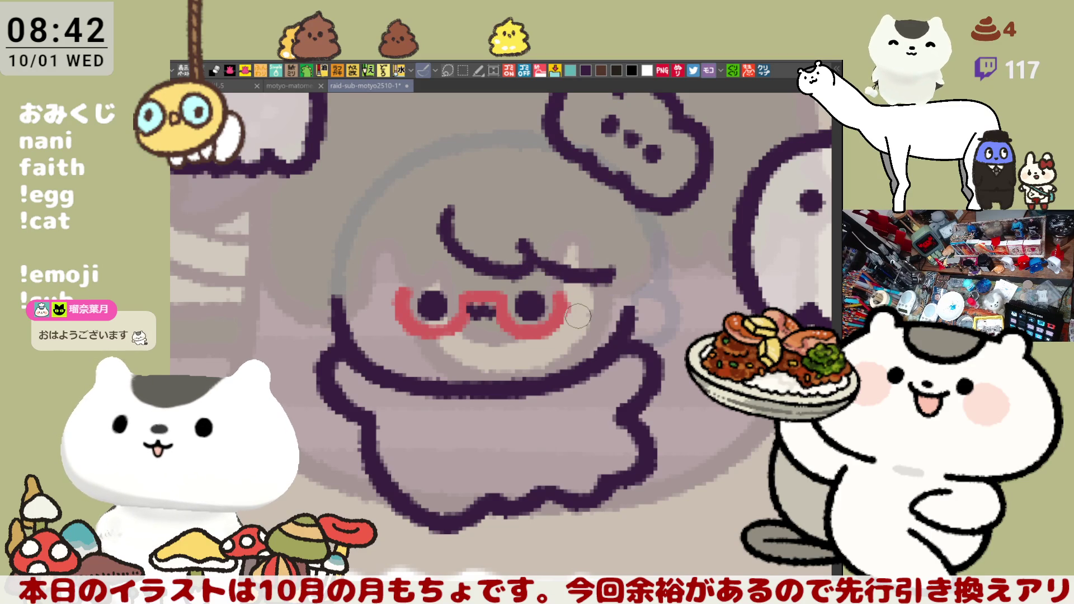
pyautogui.scroll(-5, 582, 276)
pyautogui.scroll(-6, 581, 309)
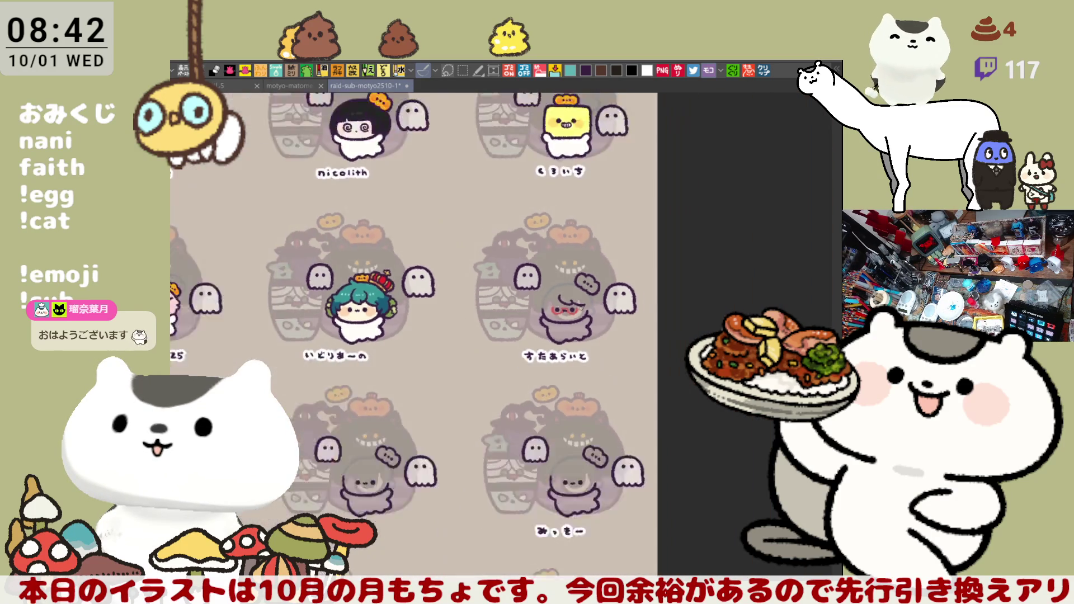
# Step: Save the sheet with Ctrl+S, then pan to review the top row of cells
pyautogui.moveTo(462, 440)
pyautogui.mouseDown()
pyautogui.moveTo(567, 364)
pyautogui.moveTo(556, 380)
pyautogui.mouseUp()
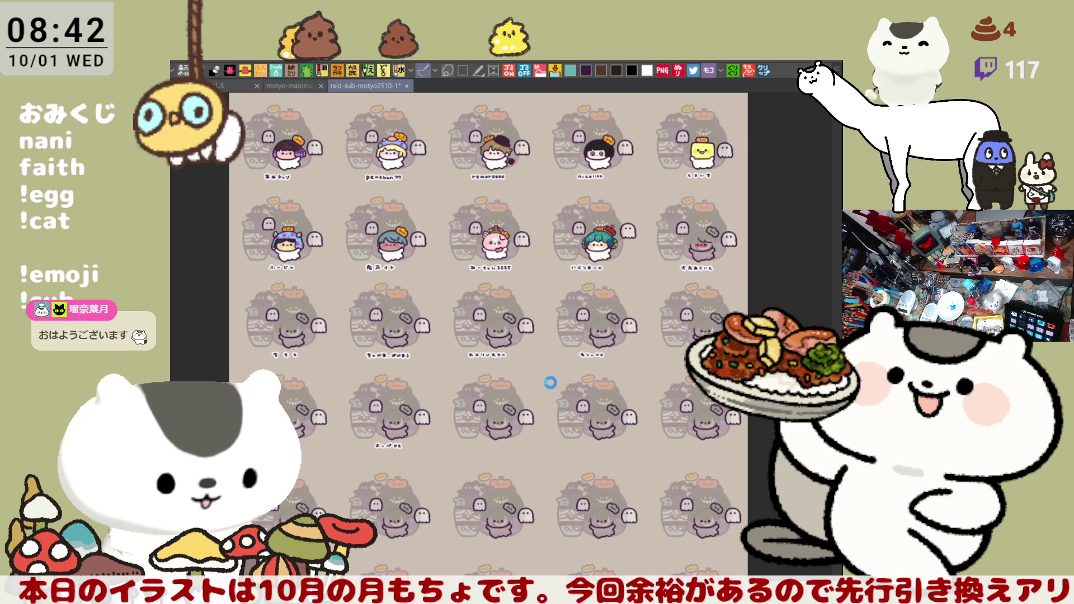
pyautogui.hotkey('ctrl', 's')
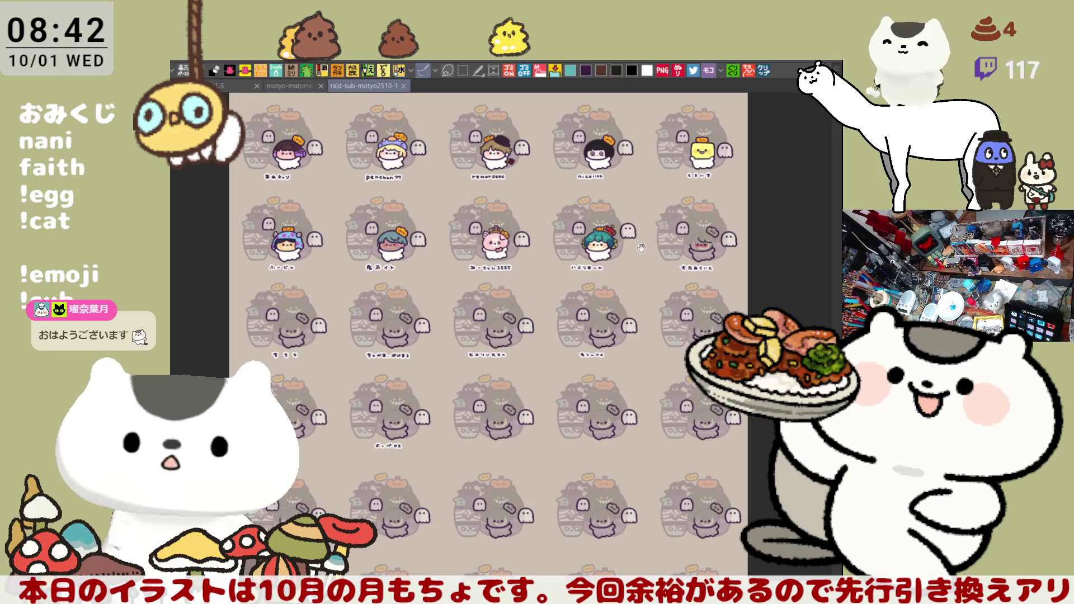
pyautogui.moveTo(642, 248); pyautogui.dragTo(652, 345)
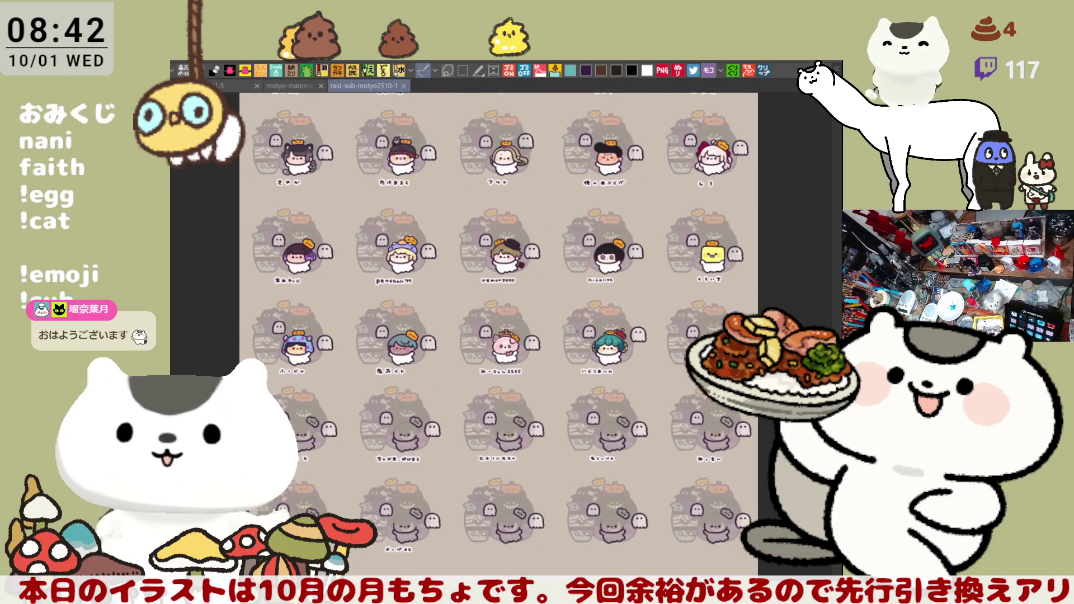
pyautogui.moveTo(576, 413); pyautogui.dragTo(554, 357)
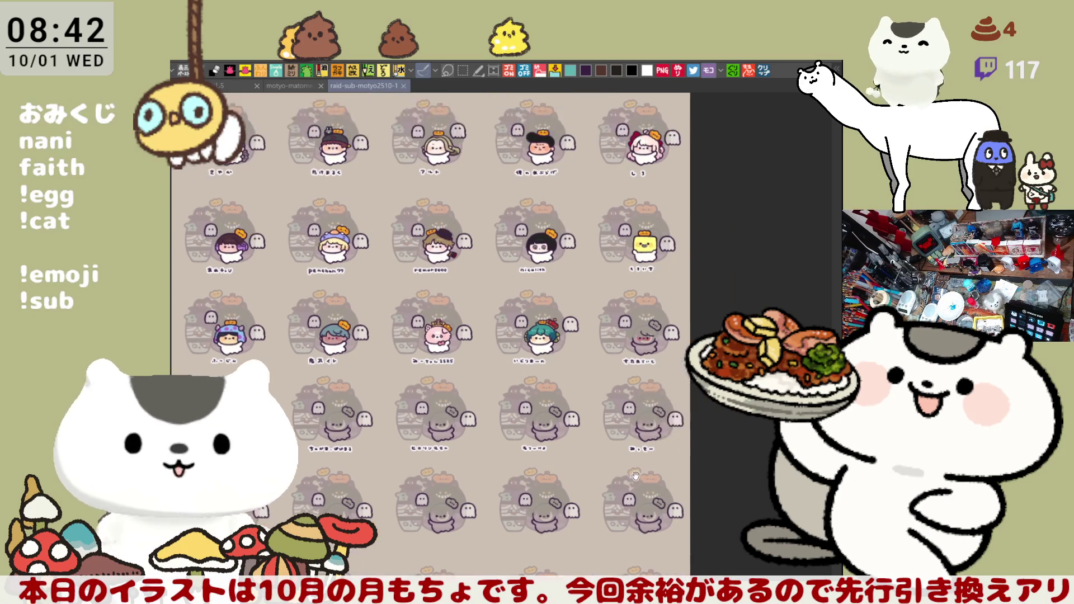
# Step: Zoom in and pan until the chibi's head in the named cell fills the view
pyautogui.scroll(4, 615, 475)
pyautogui.scroll(2, 616, 475)
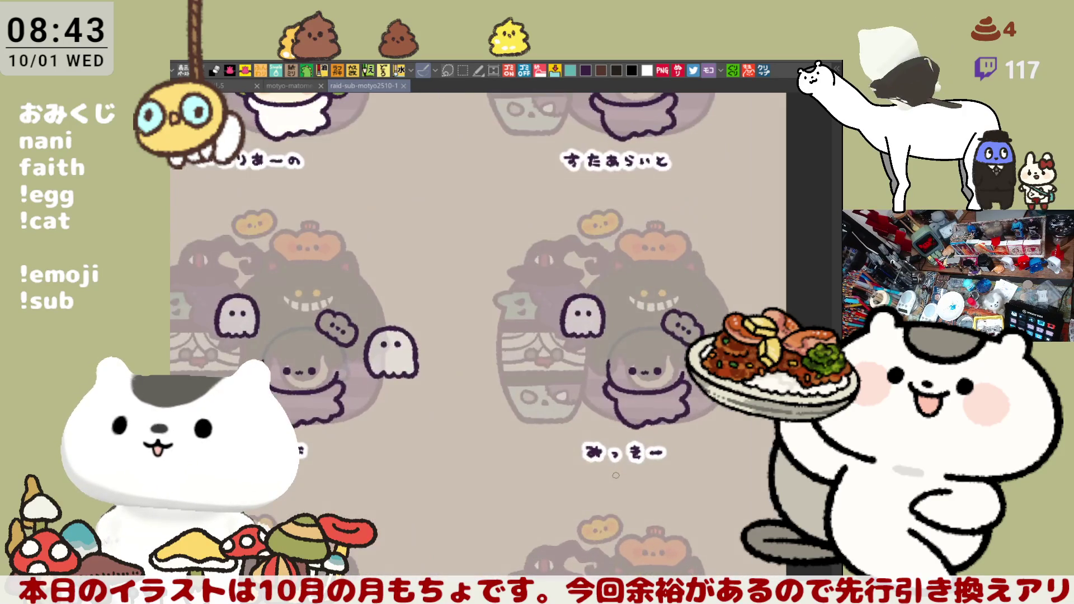
pyautogui.scroll(4, 616, 475)
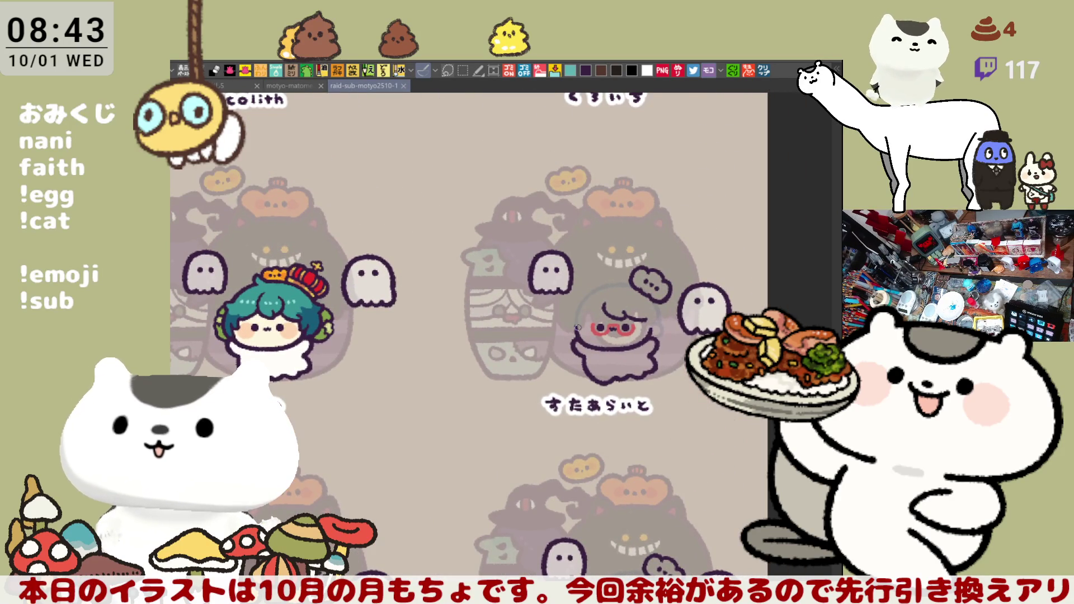
pyautogui.scroll(3, 578, 327)
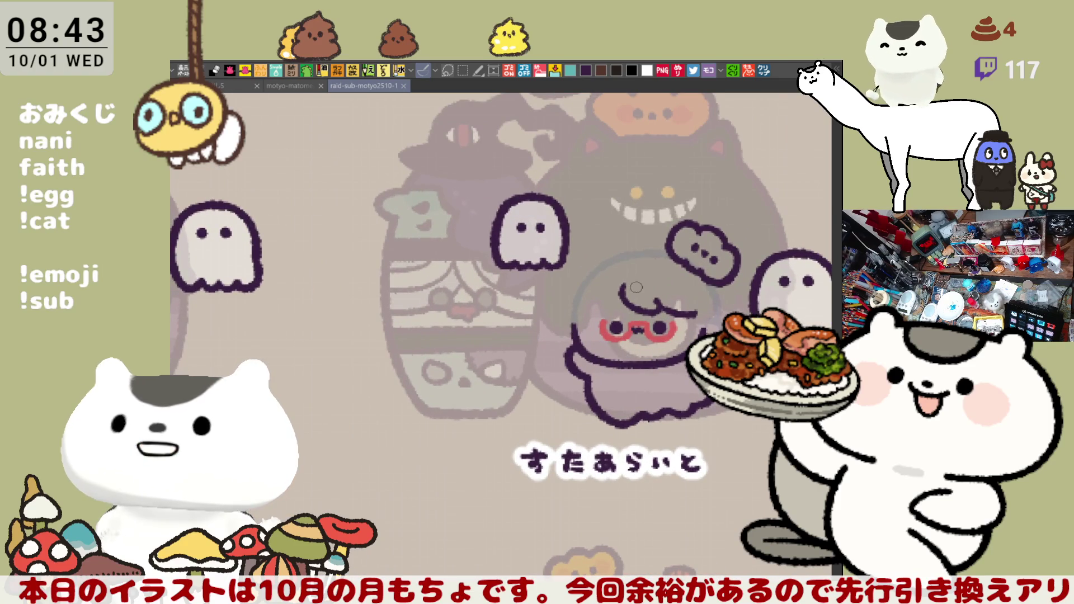
pyautogui.moveTo(636, 287); pyautogui.dragTo(594, 330)
pyautogui.scroll(2, 594, 329)
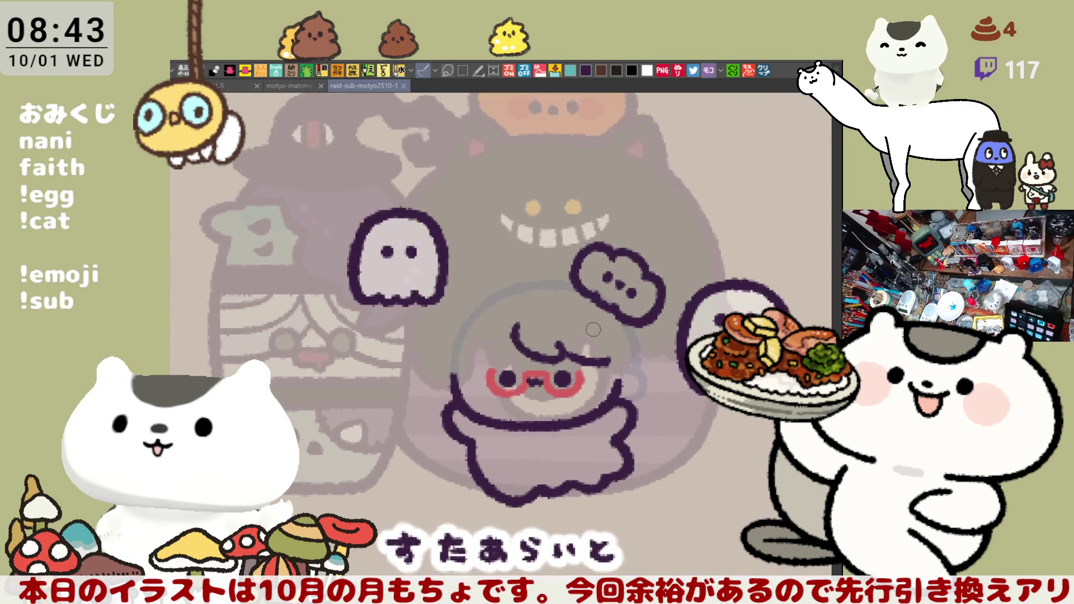
pyautogui.moveTo(572, 364)
pyautogui.mouseDown()
pyautogui.moveTo(553, 296)
pyautogui.moveTo(563, 297)
pyautogui.mouseUp()
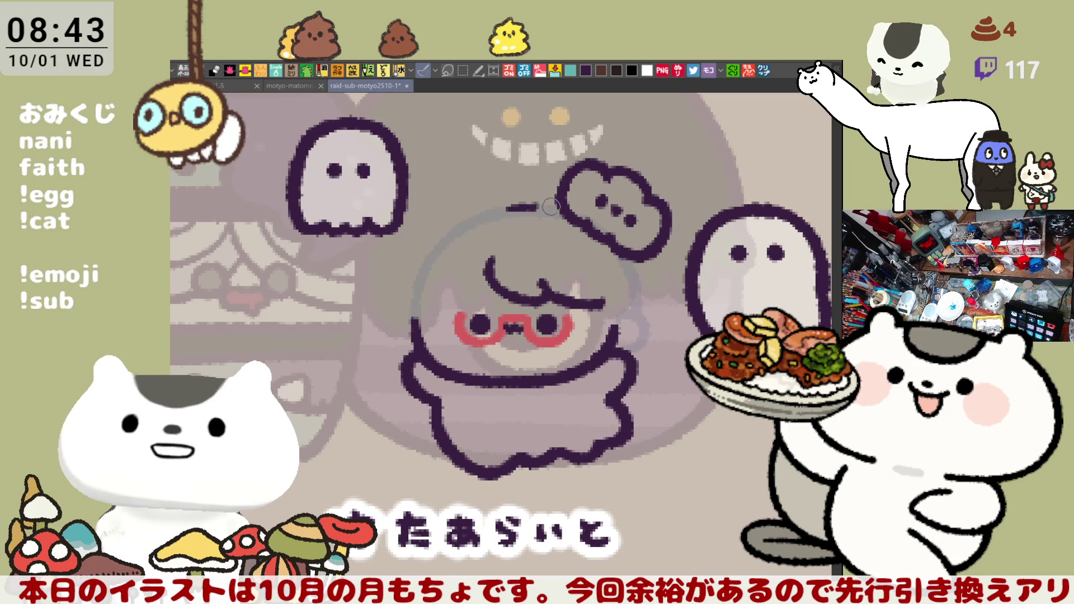
# Step: Ink the top outline of the chibi's hair, retrying the stroke several times, then shift toward the hair bun
pyautogui.moveTo(497, 207); pyautogui.dragTo(549, 205)
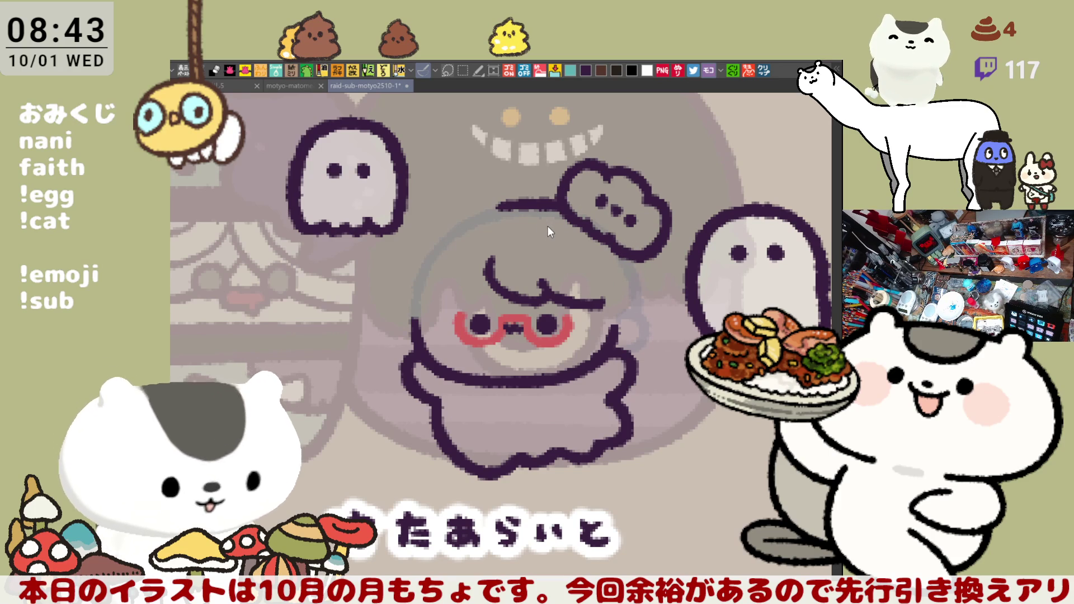
pyautogui.hotkey('ctrl', 'z')
pyautogui.moveTo(494, 211); pyautogui.dragTo(563, 218)
pyautogui.hotkey('ctrl', 'z')
pyautogui.hotkey('ctrl', 'z')
pyautogui.moveTo(493, 210)
pyautogui.mouseDown()
pyautogui.moveTo(554, 207)
pyautogui.moveTo(573, 224)
pyautogui.mouseUp()
pyautogui.hotkey('ctrl', 'z')
pyautogui.moveTo(493, 208)
pyautogui.mouseDown()
pyautogui.moveTo(573, 218)
pyautogui.moveTo(549, 206)
pyautogui.moveTo(576, 219)
pyautogui.moveTo(534, 206)
pyautogui.moveTo(579, 221)
pyautogui.moveTo(506, 207)
pyautogui.moveTo(577, 219)
pyautogui.mouseUp()
pyautogui.hotkey('ctrl', 'z')
pyautogui.hotkey('ctrl', 'z')
pyautogui.hotkey('ctrl', 'z')
pyautogui.hotkey('ctrl', 'z')
pyautogui.hotkey('ctrl', 'z')
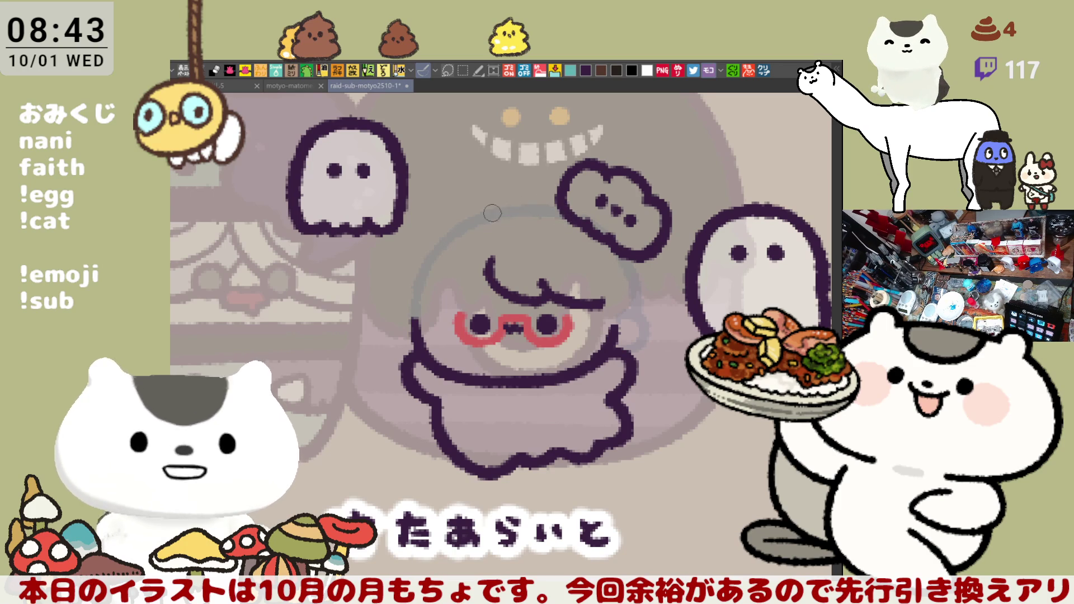
pyautogui.moveTo(484, 213); pyautogui.dragTo(568, 212)
pyautogui.hotkey('ctrl', 'z')
pyautogui.moveTo(492, 213); pyautogui.dragTo(570, 216)
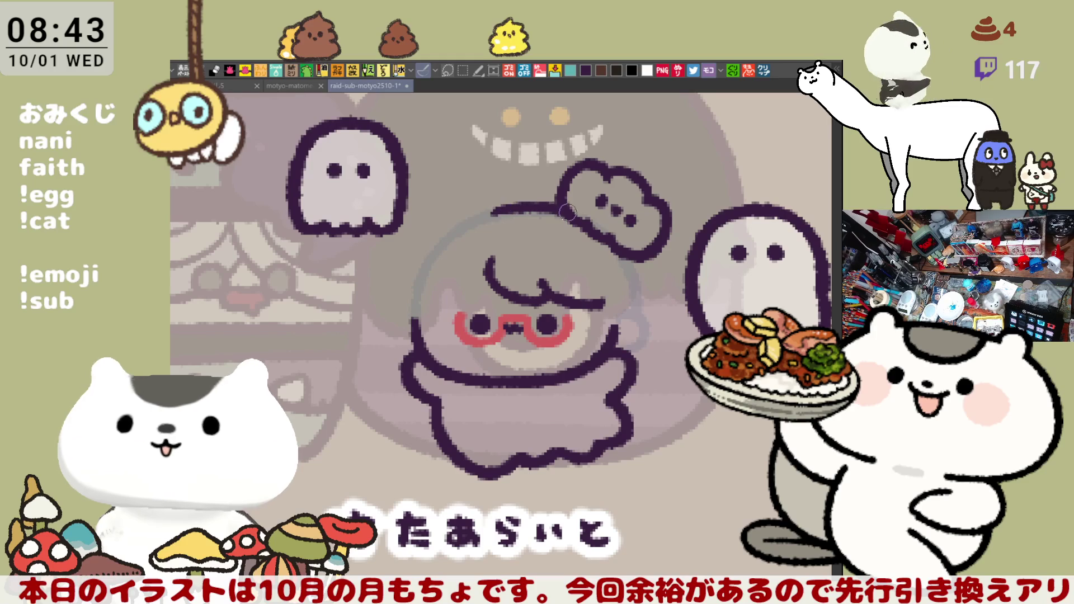
pyautogui.hotkey('ctrl', 'z')
pyautogui.moveTo(490, 212); pyautogui.dragTo(562, 210)
pyautogui.hotkey('ctrl', 'z')
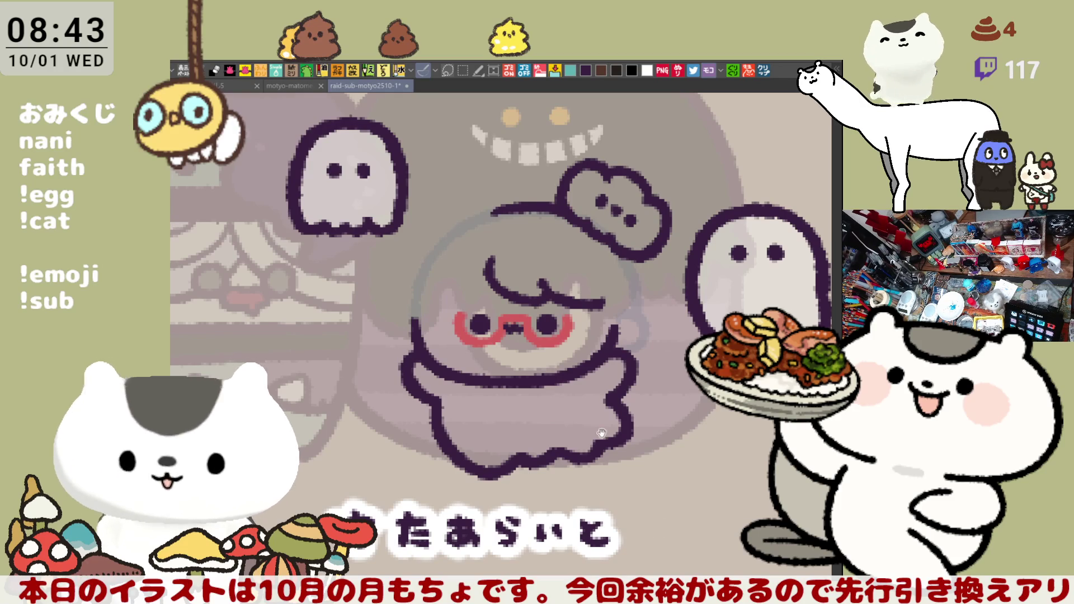
pyautogui.moveTo(601, 433); pyautogui.dragTo(663, 441)
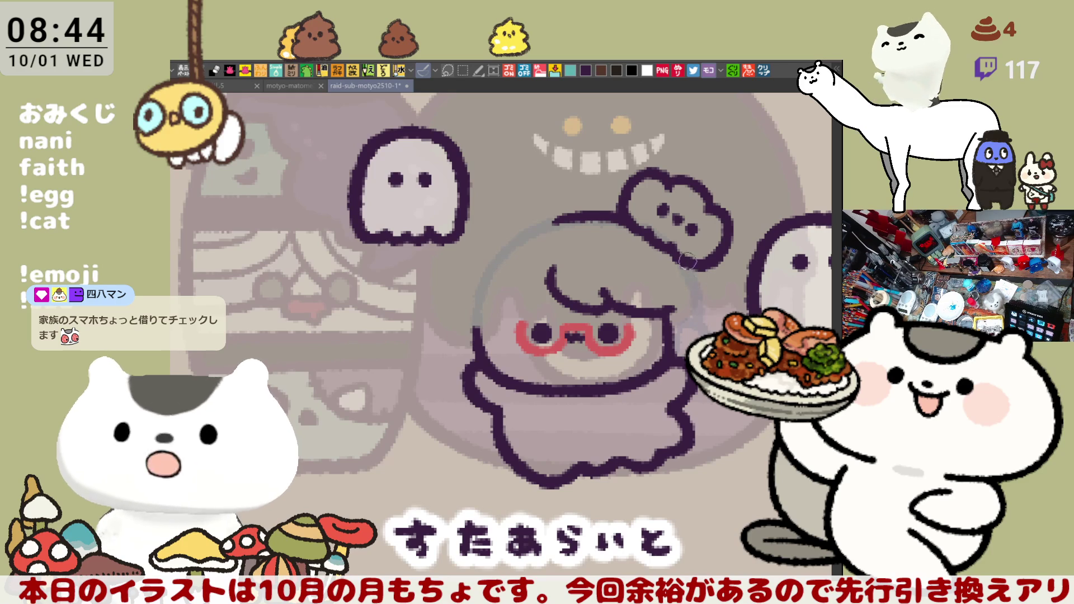
# Step: Ink the hair outline from the bun down one side of the face, redrawing until it fits
pyautogui.moveTo(697, 264); pyautogui.dragTo(706, 330)
pyautogui.moveTo(697, 264); pyautogui.dragTo(706, 330)
pyautogui.hotkey('ctrl', 'z')
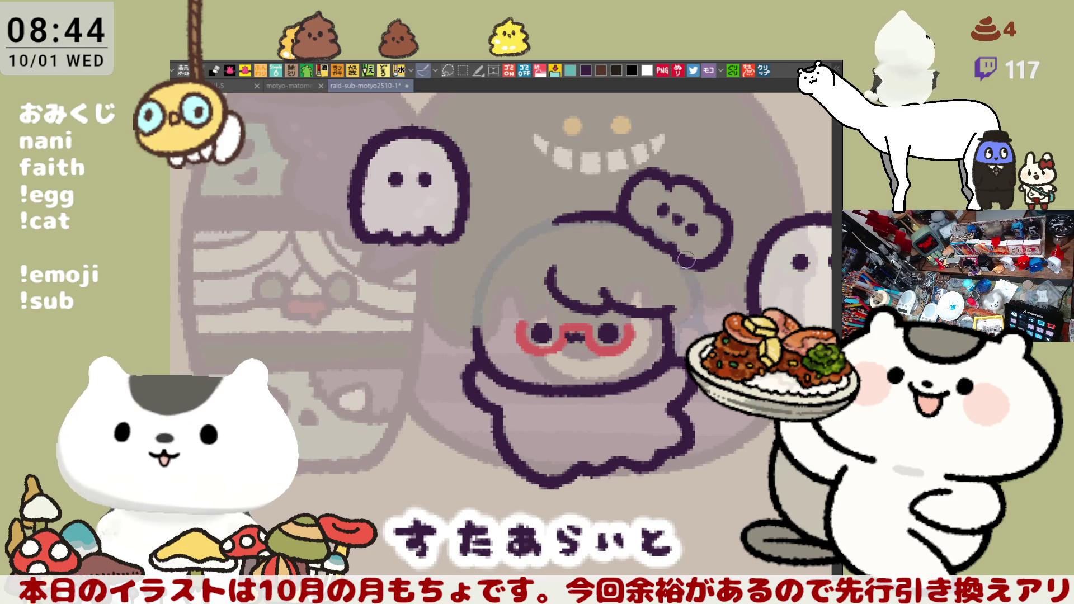
pyautogui.moveTo(696, 264); pyautogui.dragTo(706, 330)
pyautogui.hotkey('ctrl', 'z')
pyautogui.moveTo(694, 254); pyautogui.dragTo(707, 333)
pyautogui.hotkey('ctrl', 'z')
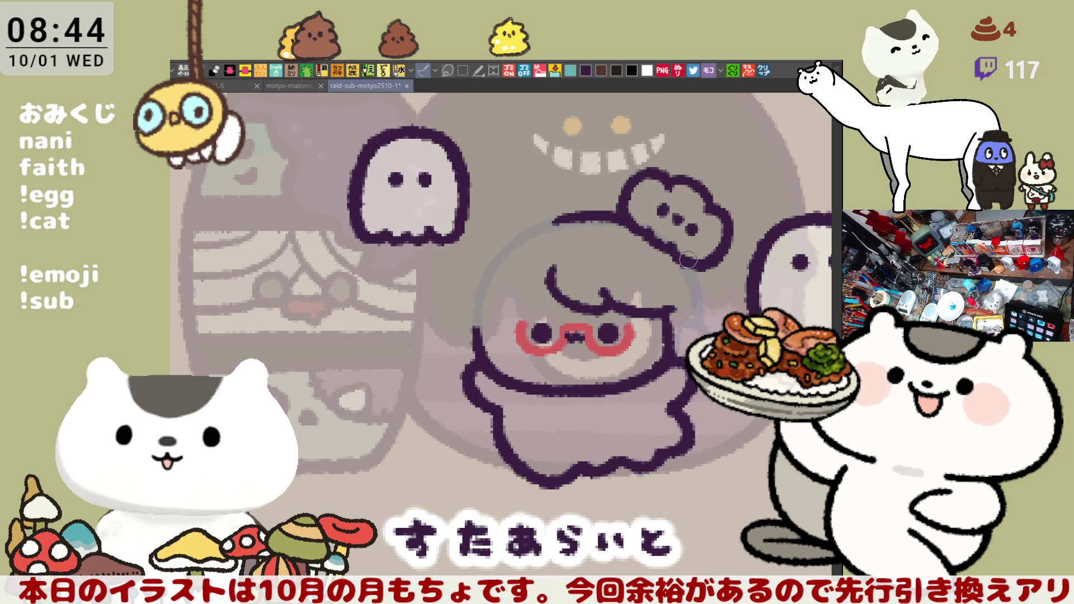
pyautogui.moveTo(693, 253); pyautogui.dragTo(706, 332)
pyautogui.hotkey('ctrl', 'z')
pyautogui.moveTo(687, 257); pyautogui.dragTo(706, 331)
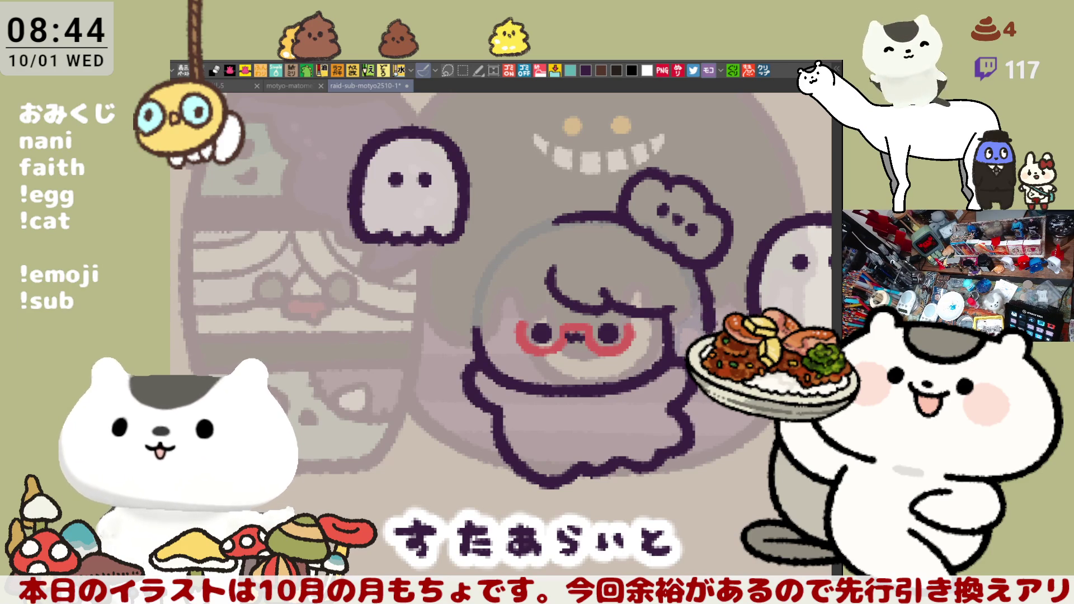
pyautogui.hotkey('ctrl', 'z')
pyautogui.moveTo(685, 259); pyautogui.dragTo(699, 320)
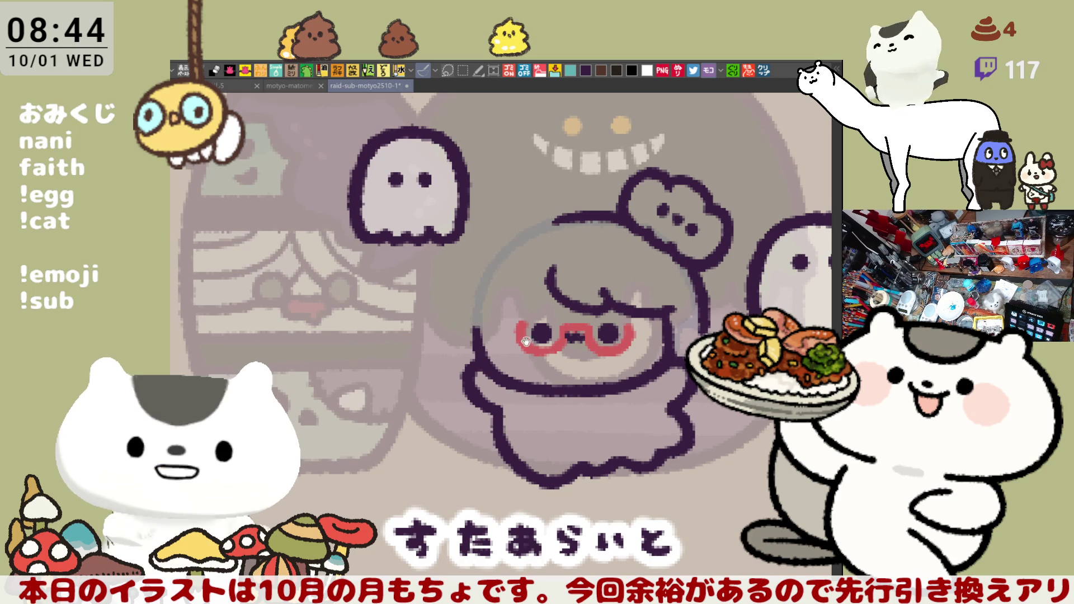
# Step: Mirror the canvas horizontally and ink the hair outline from the bun down the other side
pyautogui.moveTo(526, 341); pyautogui.dragTo(570, 317)
pyautogui.moveTo(433, 355)
pyautogui.mouseDown()
pyautogui.moveTo(704, 332)
pyautogui.moveTo(691, 326)
pyautogui.mouseUp()
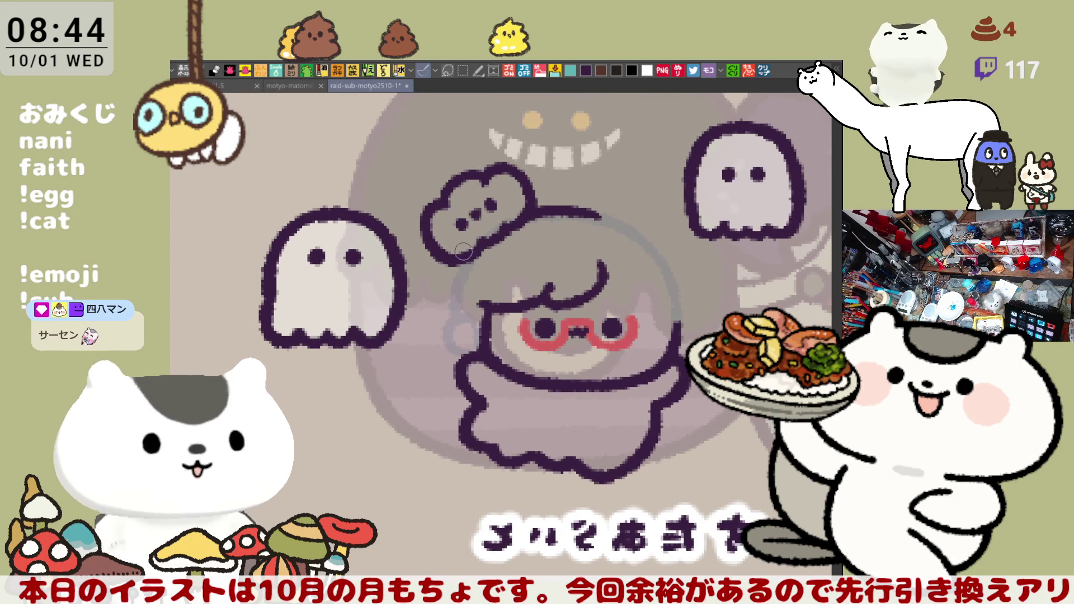
pyautogui.moveTo(473, 253); pyautogui.dragTo(447, 330)
pyautogui.hotkey('ctrl', 'z')
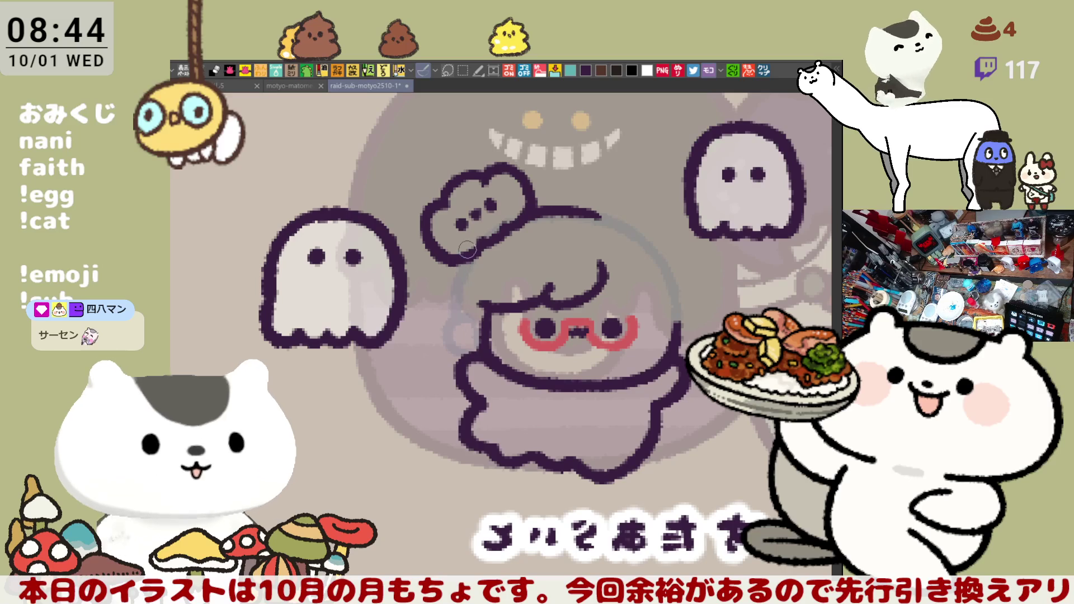
pyautogui.moveTo(468, 249); pyautogui.dragTo(448, 320)
pyautogui.hotkey('ctrl', 'z')
pyautogui.moveTo(464, 252); pyautogui.dragTo(446, 327)
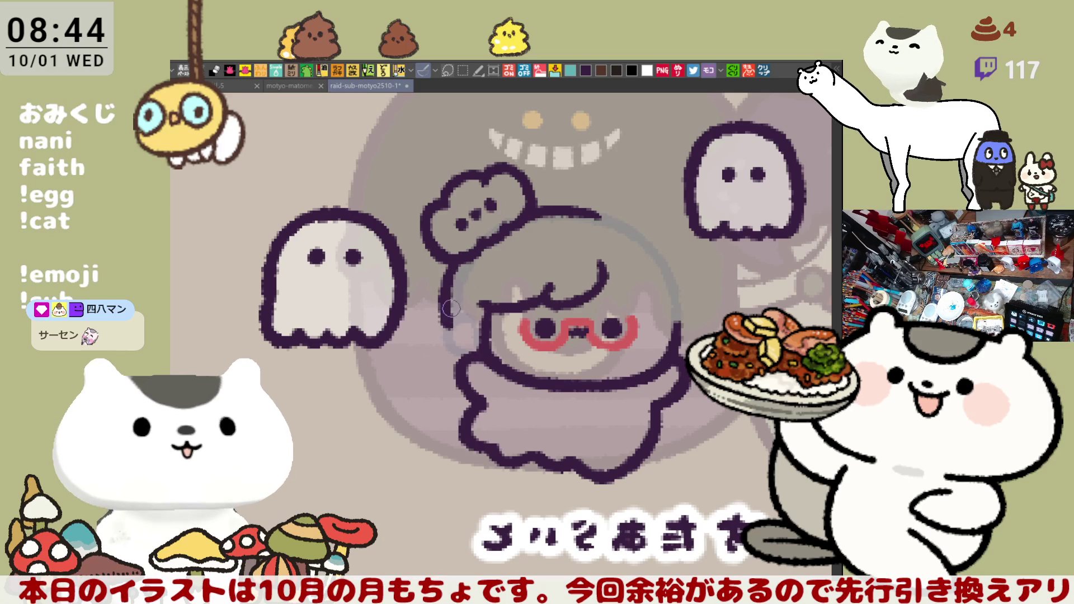
pyautogui.hotkey('ctrl', 'z')
pyautogui.moveTo(468, 249); pyautogui.dragTo(444, 332)
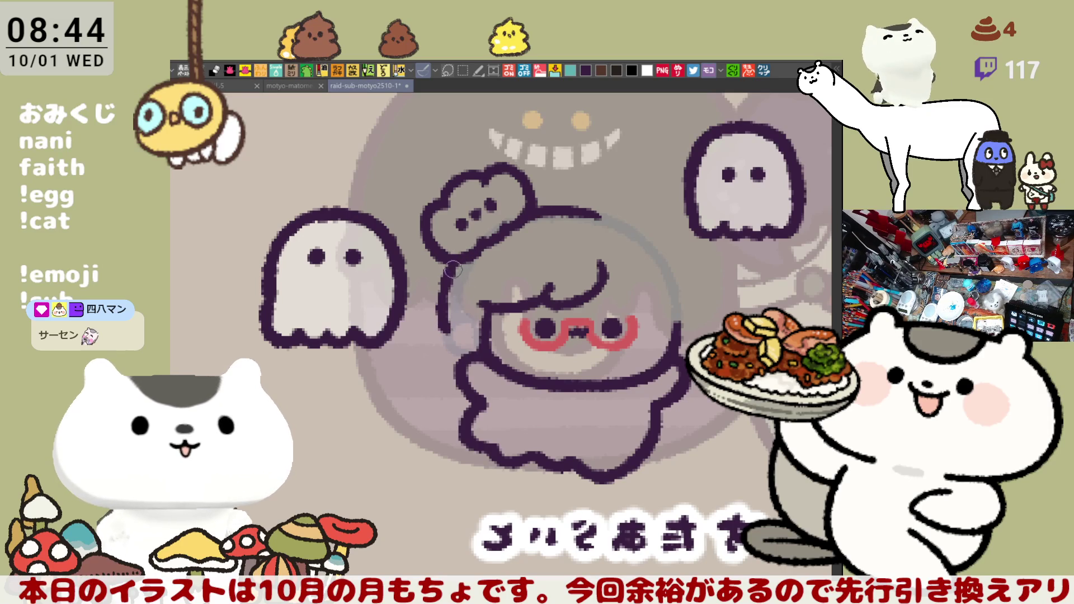
pyautogui.scroll(-3, 459, 266)
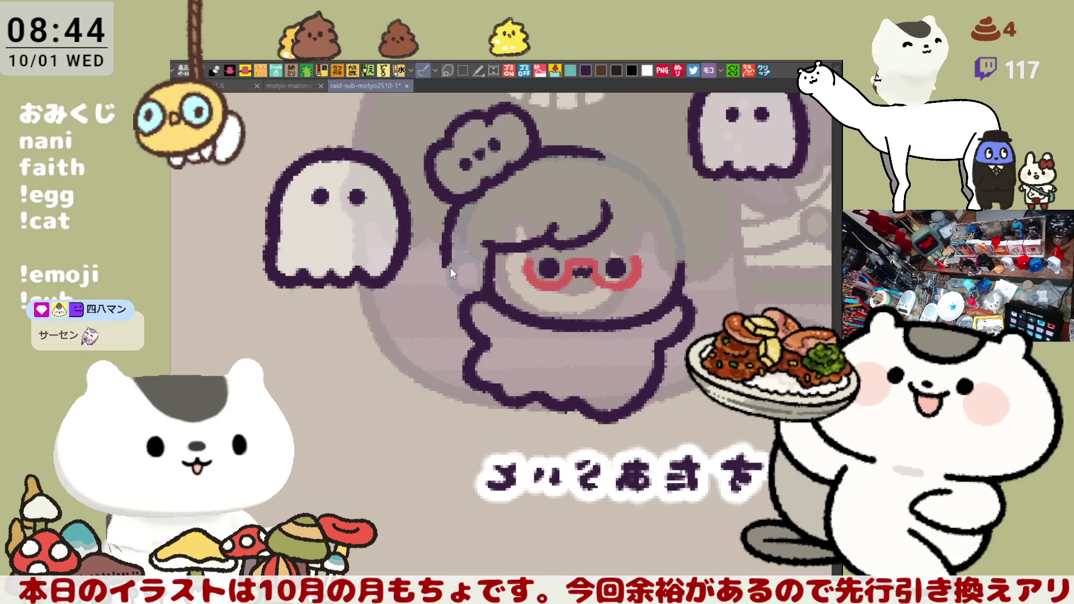
# Step: Extend that hair line down beside the face, then flip the canvas back to normal
pyautogui.moveTo(445, 247); pyautogui.dragTo(449, 309)
pyautogui.hotkey('ctrl', 'z')
pyautogui.hotkey('ctrl', 'z')
pyautogui.moveTo(445, 238); pyautogui.dragTo(448, 313)
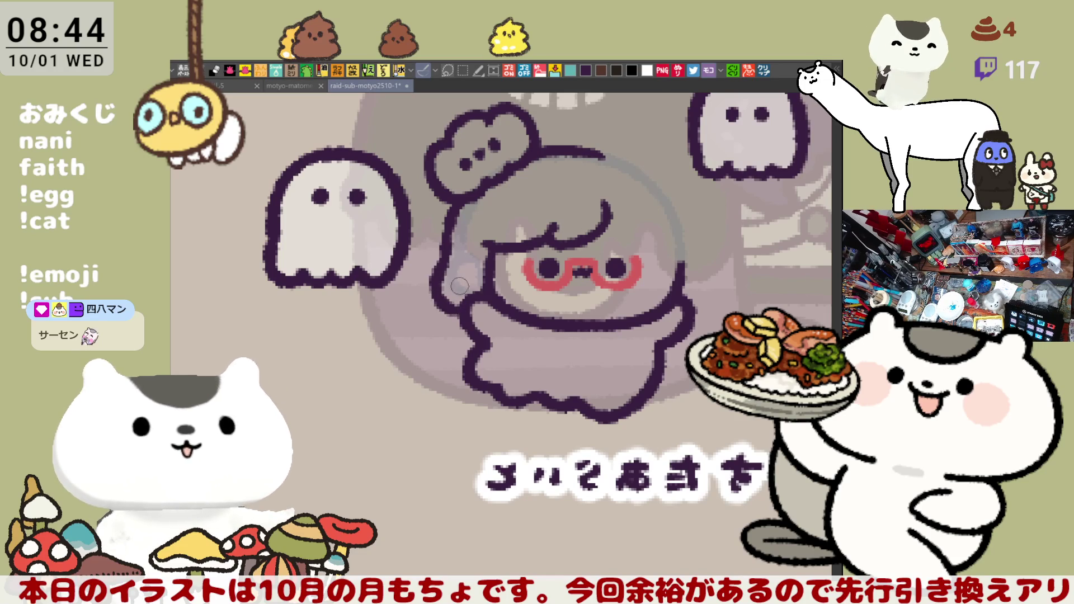
pyautogui.hotkey('ctrl', 'z')
pyautogui.moveTo(445, 248); pyautogui.dragTo(463, 307)
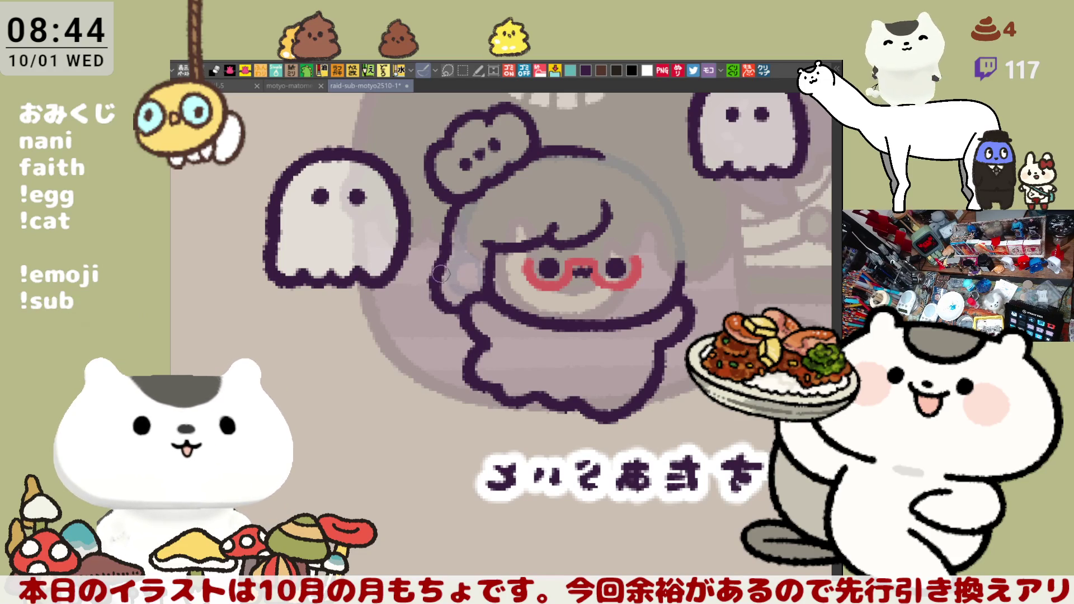
pyautogui.hotkey('ctrl', 'z')
pyautogui.moveTo(445, 240)
pyautogui.mouseDown()
pyautogui.moveTo(442, 280)
pyautogui.moveTo(459, 296)
pyautogui.moveTo(449, 314)
pyautogui.mouseUp()
pyautogui.hotkey('ctrl', 'z')
pyautogui.hotkey('ctrl', 'z')
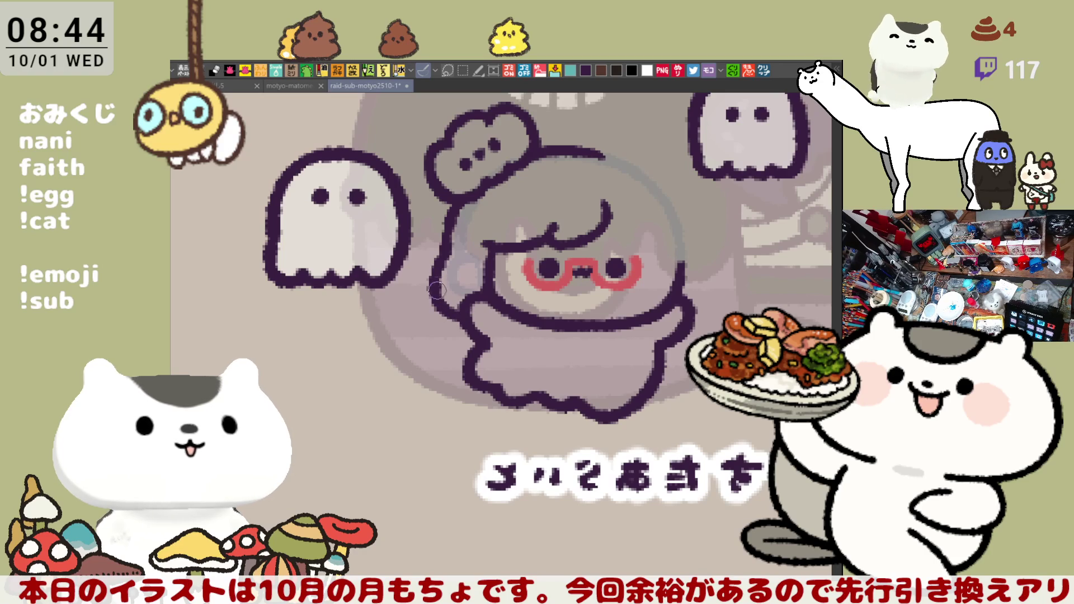
pyautogui.moveTo(439, 265); pyautogui.dragTo(437, 301)
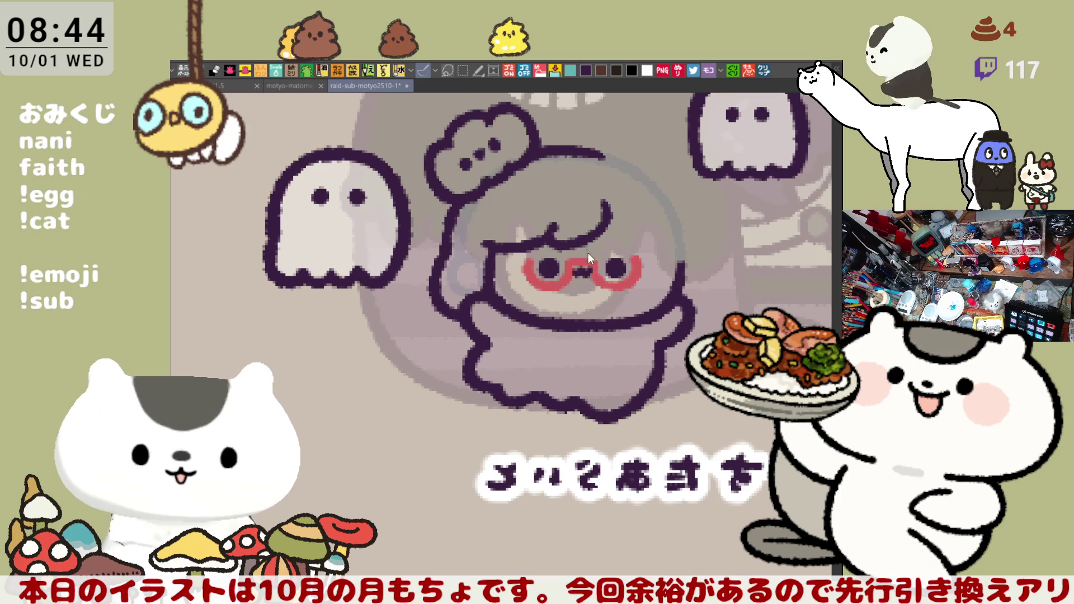
pyautogui.press('h')
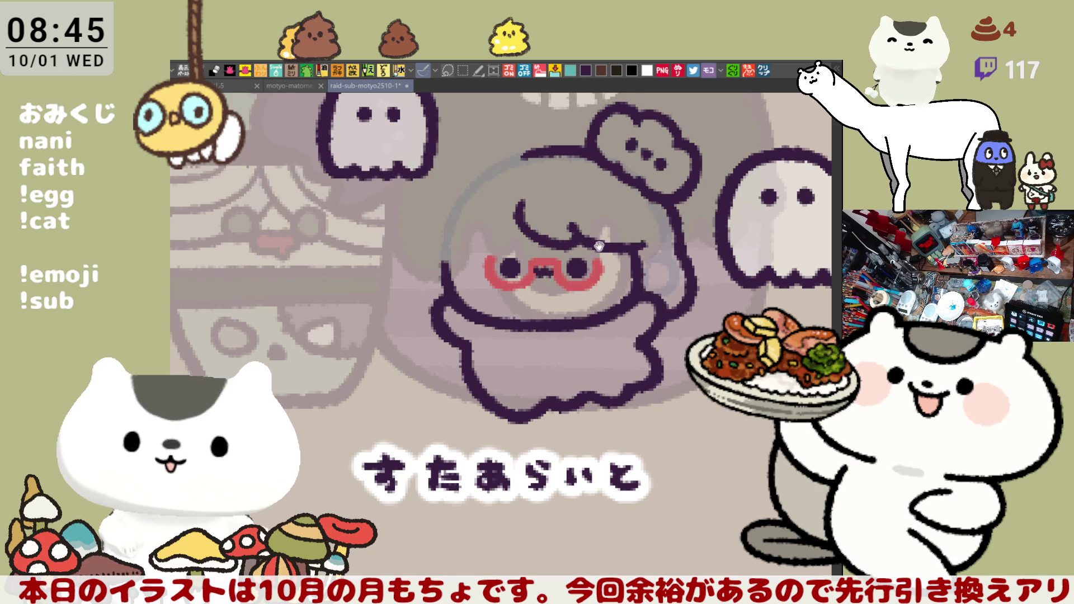
# Step: Draw a curved fringe across the chibi's forehead and a short stroke along its left face edge
pyautogui.moveTo(598, 246); pyautogui.dragTo(640, 239)
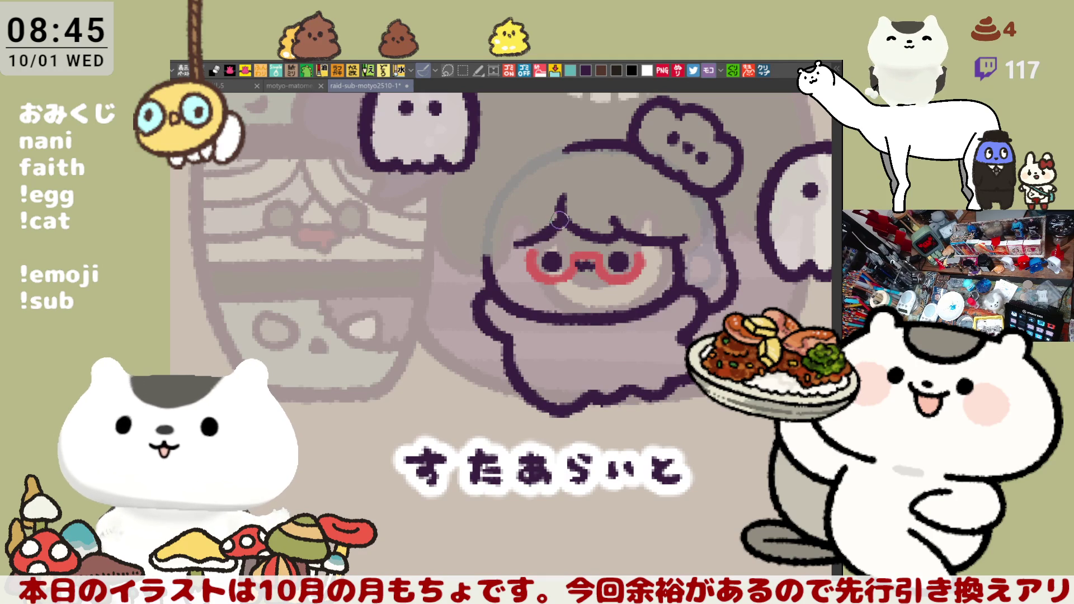
pyautogui.moveTo(521, 236); pyautogui.dragTo(563, 217)
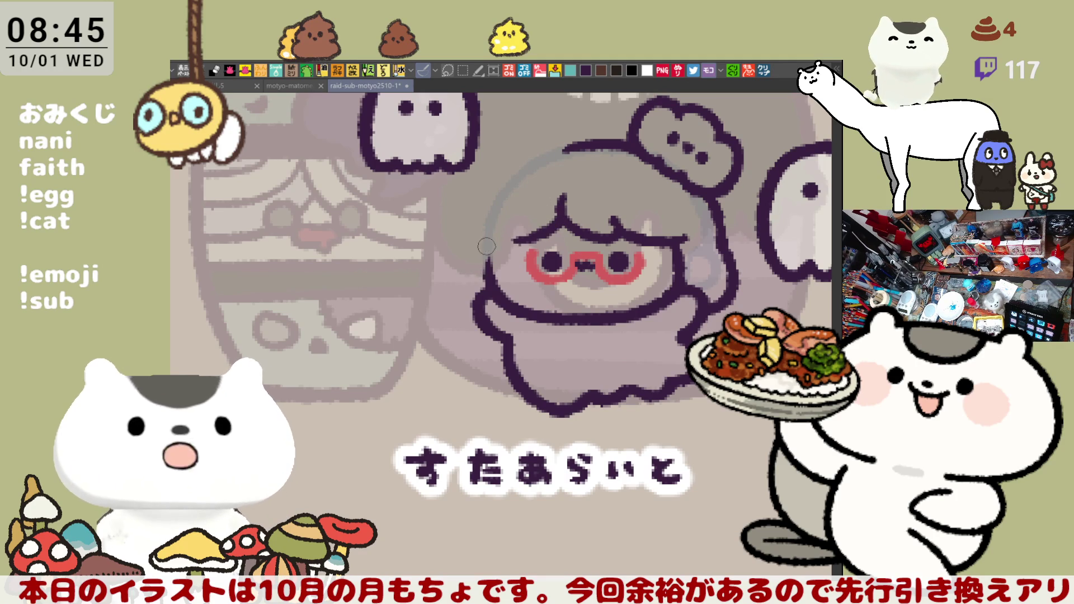
pyautogui.moveTo(493, 247)
pyautogui.mouseDown()
pyautogui.moveTo(491, 285)
pyautogui.moveTo(497, 276)
pyautogui.mouseUp()
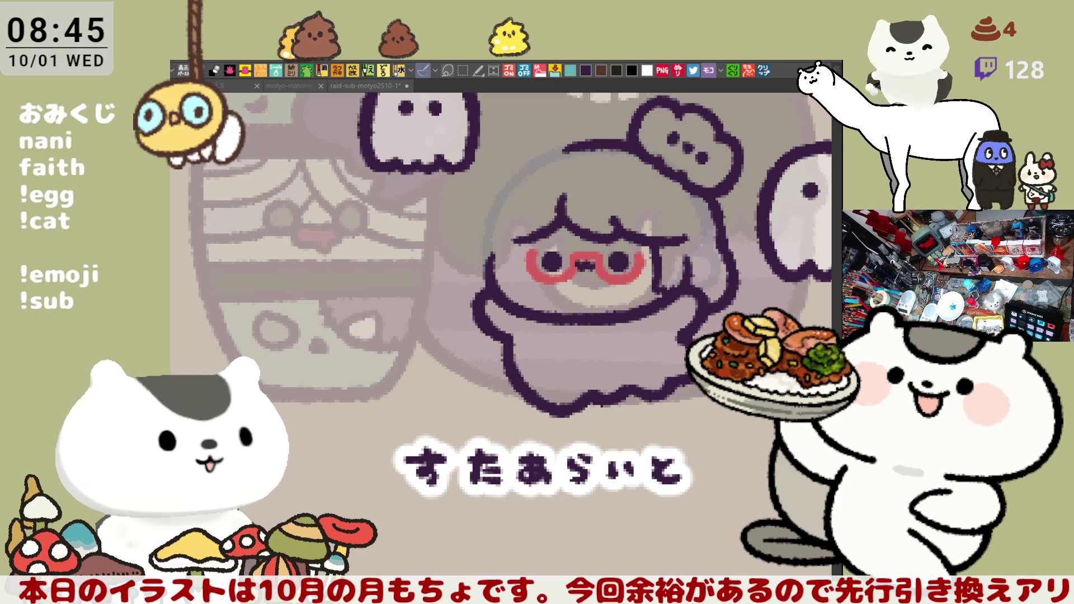
pyautogui.moveTo(495, 209); pyautogui.dragTo(511, 234)
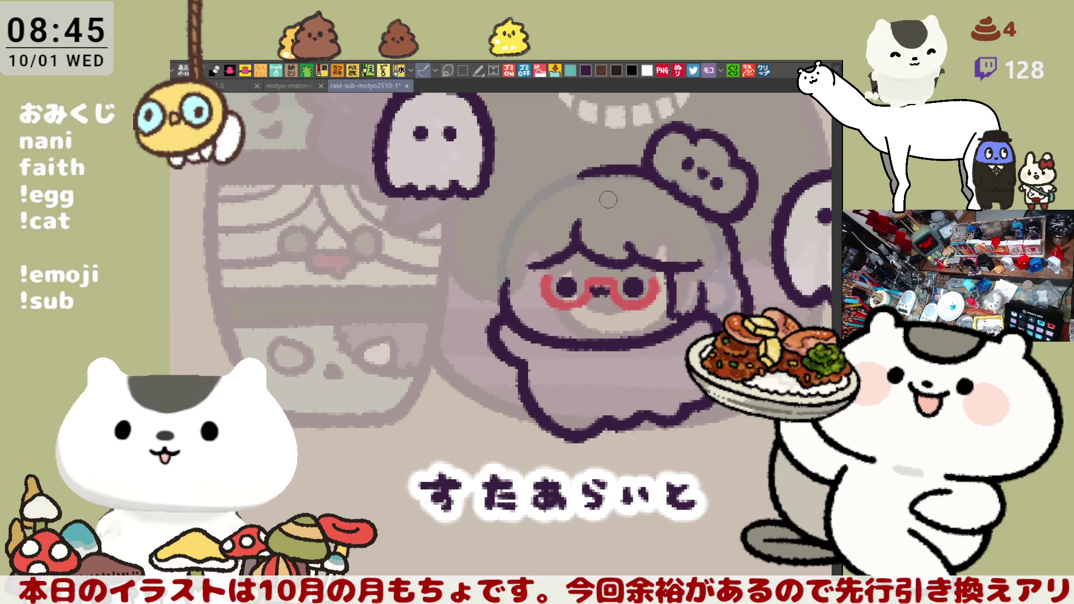